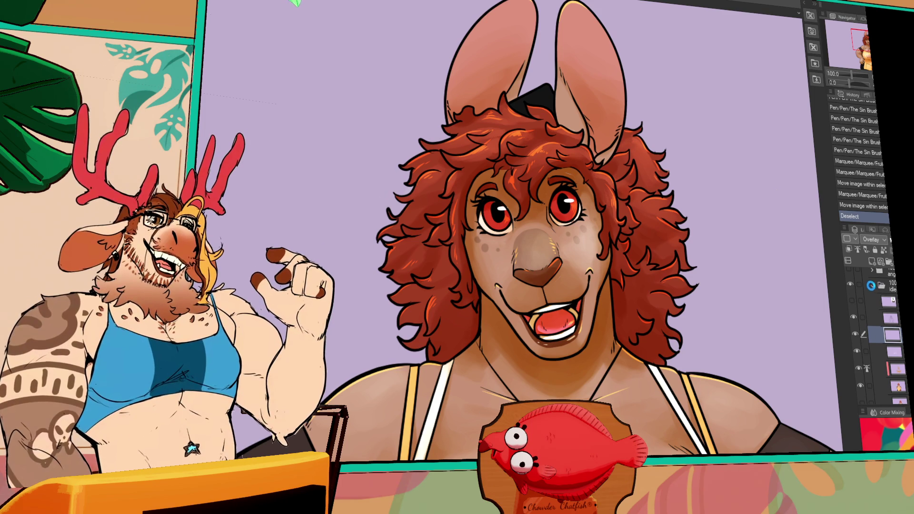
Hide the coloured idle and ang folders and show the loma sketch folder.
click(874, 287)
click(850, 282)
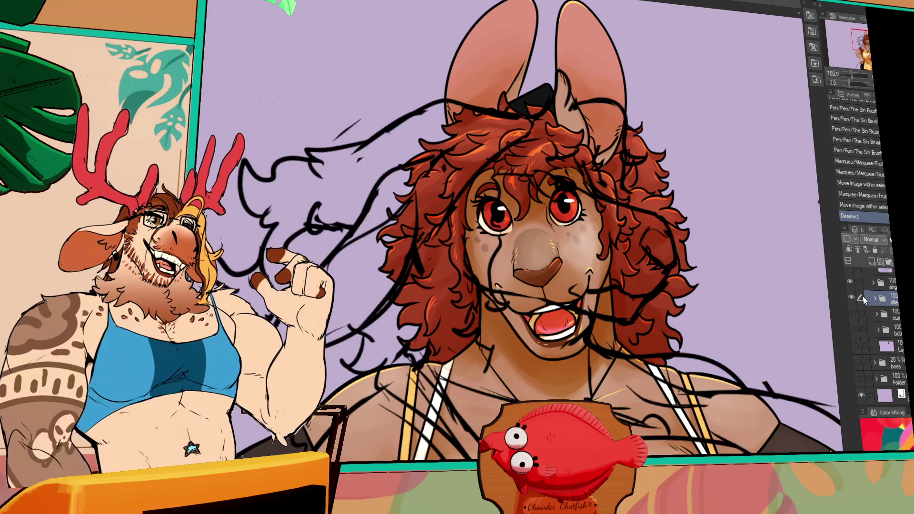
click(851, 283)
scroll(851, 305, up, 1)
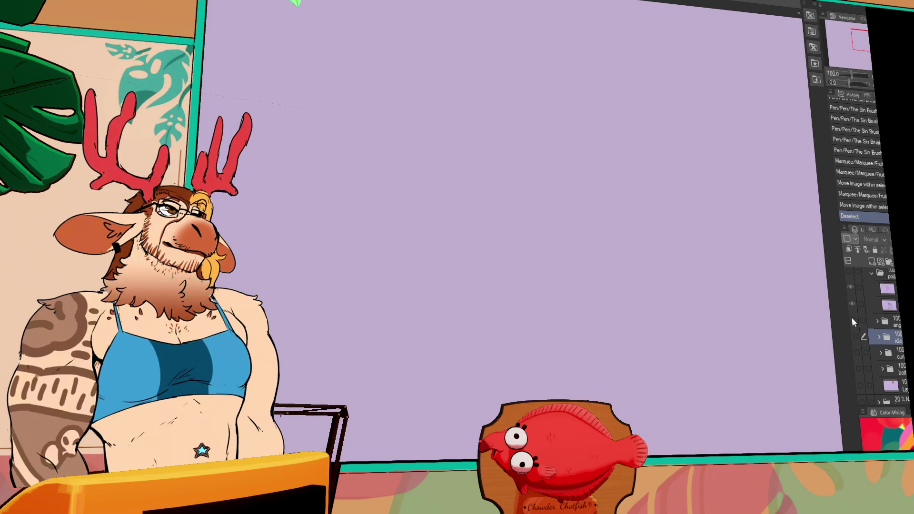
scroll(871, 309, up, 1)
click(849, 286)
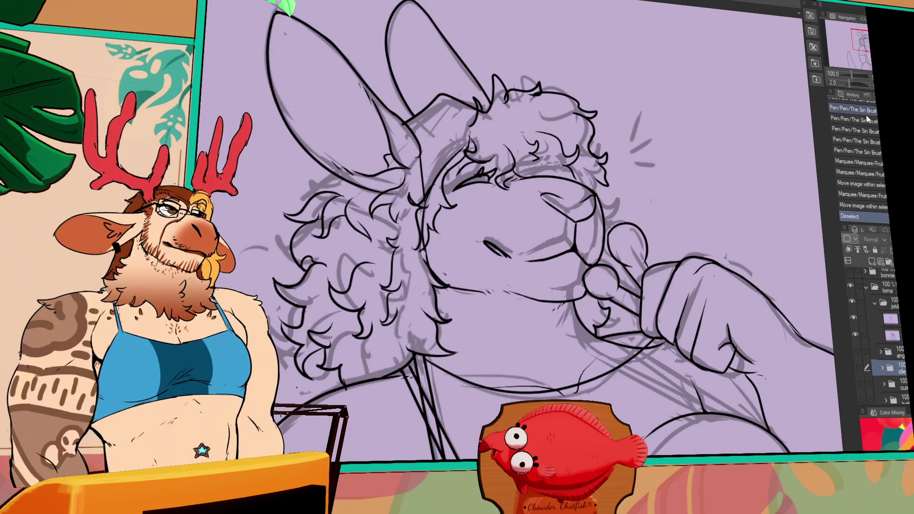
Zoom out to 50% to fit the whole sketch and re-show the idle artwork.
key(ctrl+minus)
scroll(673, 204, down, 5)
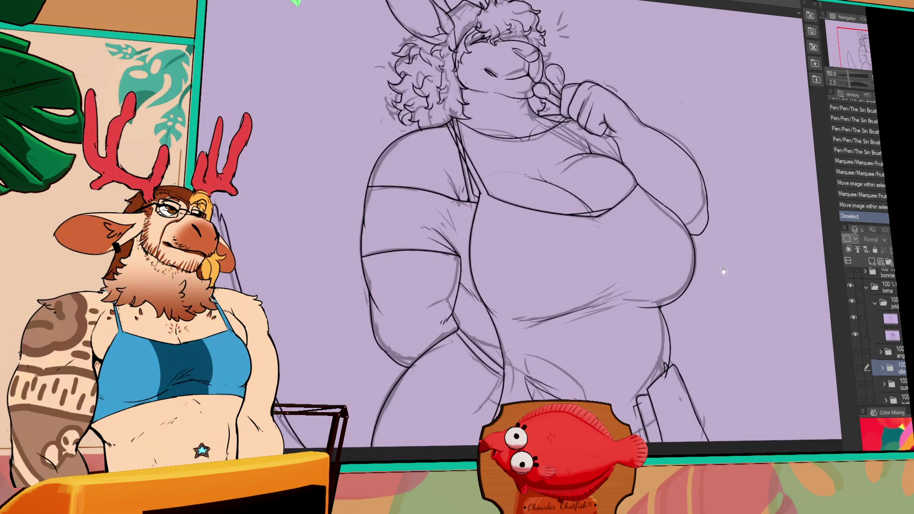
scroll(782, 241, up, 2)
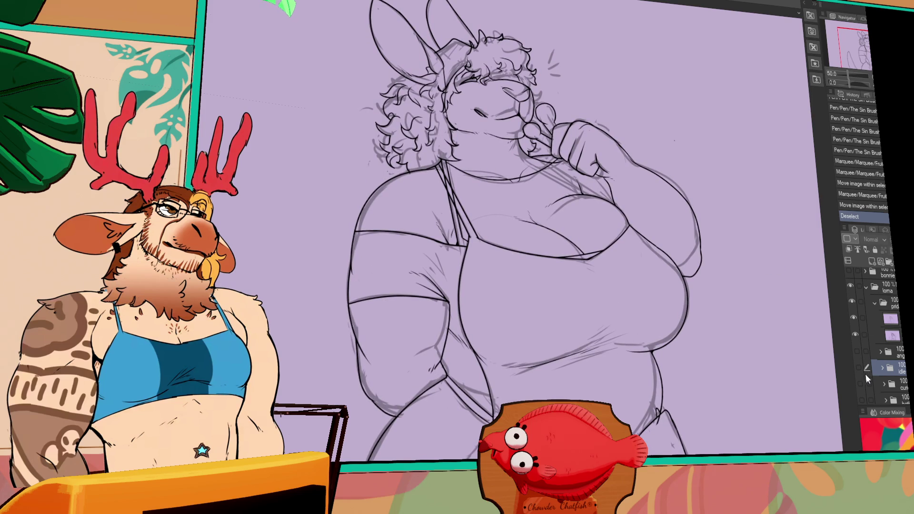
click(859, 367)
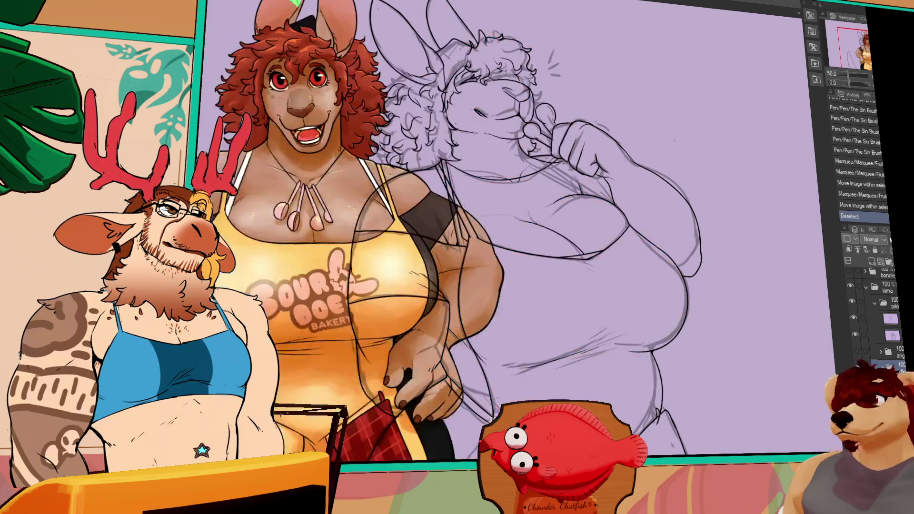
Drag the coloured kangaroo left of the sketch, then select a torso stroke on the sketch layer.
mouse_move(834, 372)
mouse_down()
mouse_move(801, 376)
mouse_move(827, 378)
mouse_up()
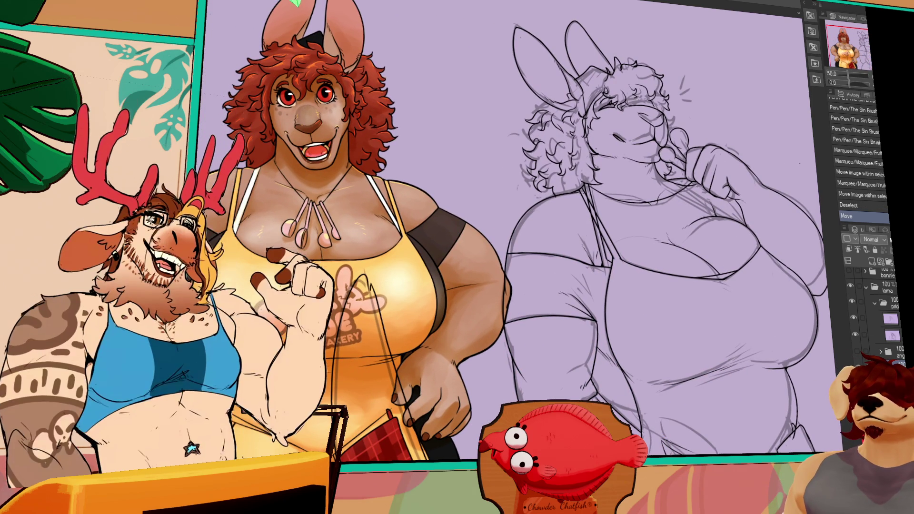
click(881, 318)
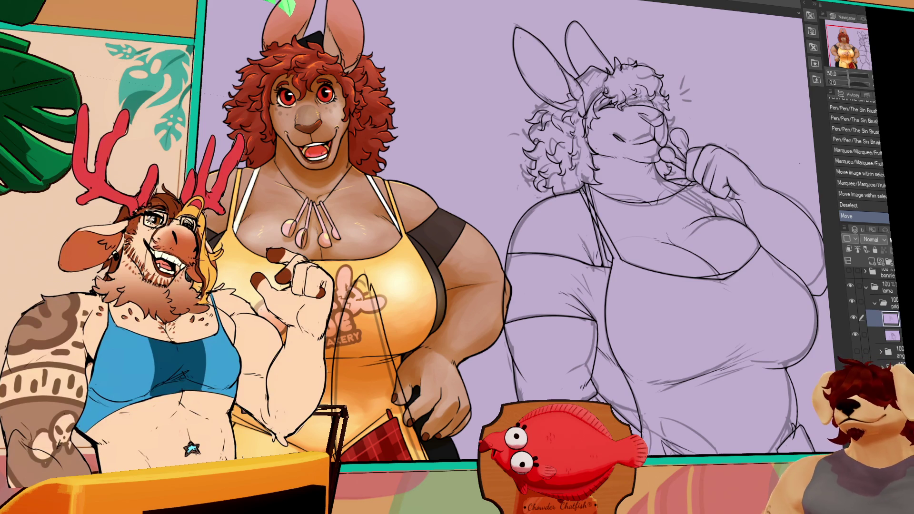
mouse_move(481, 212)
mouse_down()
mouse_move(581, 344)
mouse_move(601, 310)
mouse_up()
click(587, 367)
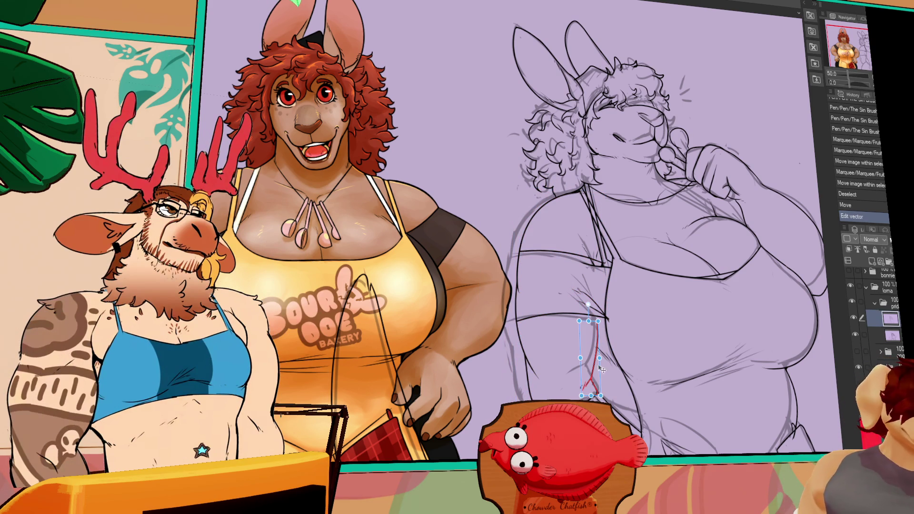
Reshape the selected torso stroke and delete a stray stroke on the sketch.
mouse_move(601, 359)
mouse_down()
mouse_move(593, 363)
mouse_move(610, 348)
mouse_up()
click(580, 373)
click(609, 318)
click(607, 317)
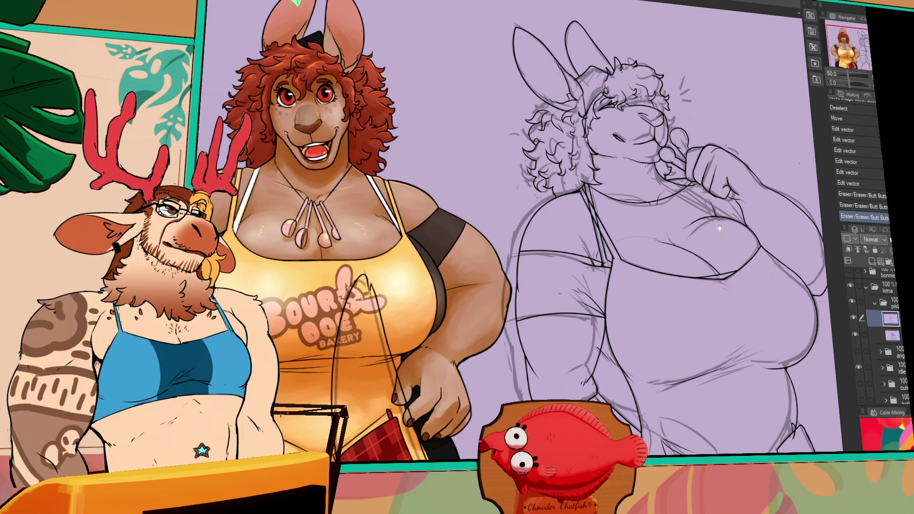
drag(706, 213, 681, 221)
drag(779, 265, 776, 271)
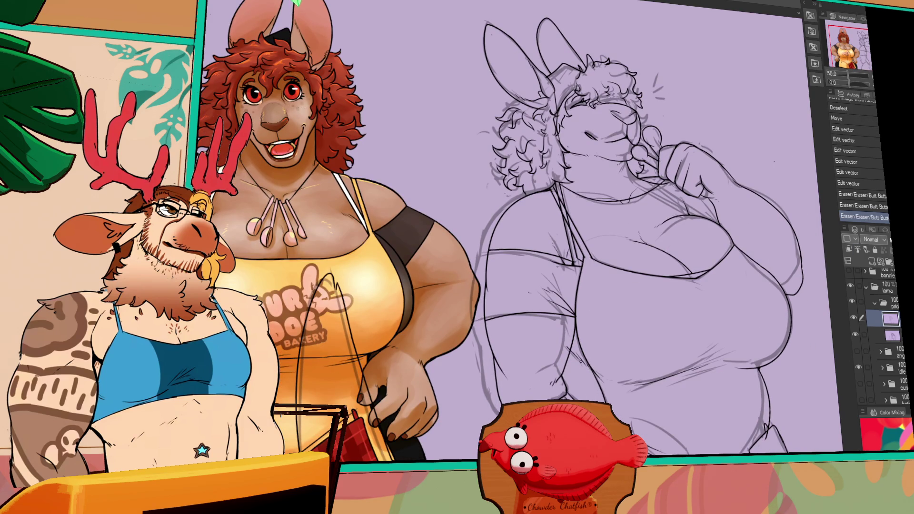
Draw a short pen line on the torso, retrying it with undo and redo.
mouse_move(571, 332)
mouse_down()
mouse_move(570, 323)
mouse_move(586, 322)
mouse_up()
key(ctrl+y)
key(ctrl+y)
key(ctrl+z)
key(ctrl+y)
drag(797, 205, 792, 216)
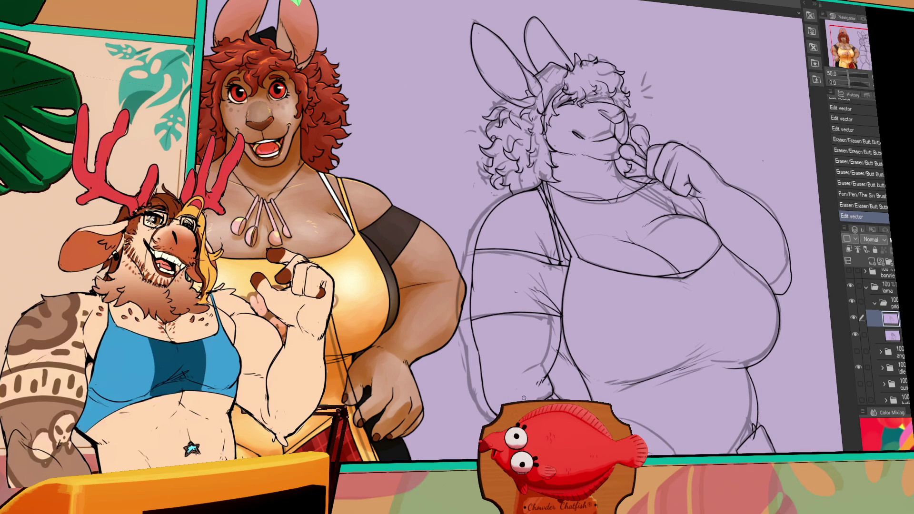
drag(653, 270, 655, 246)
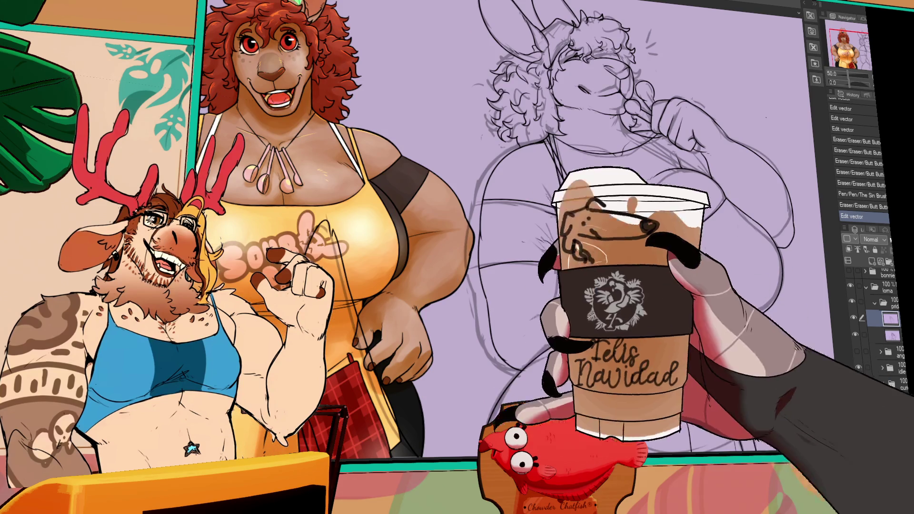
drag(672, 285, 684, 248)
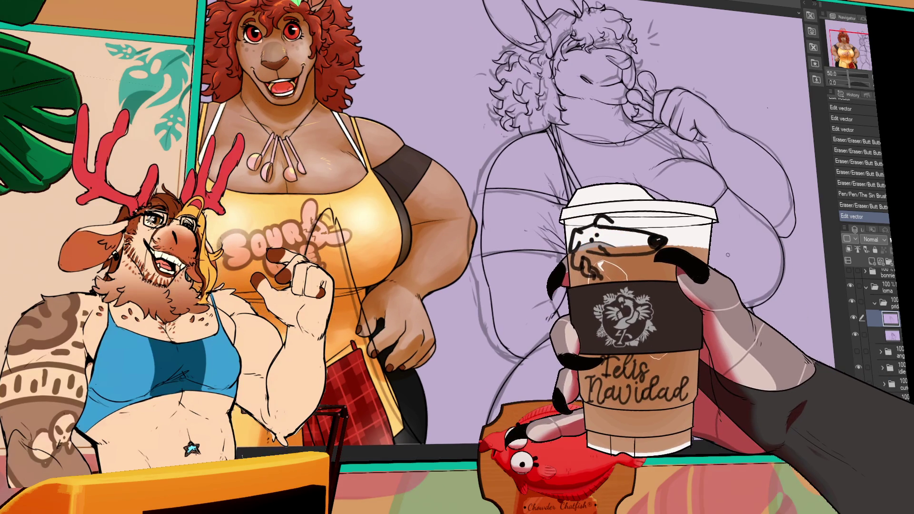
mouse_move(688, 308)
mouse_down()
mouse_move(705, 296)
mouse_move(745, 296)
mouse_move(723, 289)
mouse_up()
Redo the short torso stroke slightly further left and add another short line.
key(ctrl+z)
key(ctrl+z)
key(ctrl+y)
key(ctrl+z)
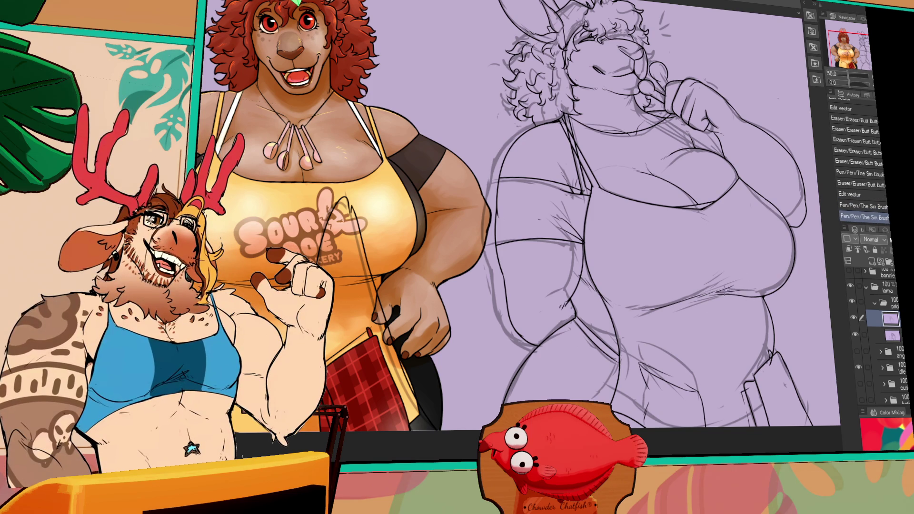
key(ctrl+z)
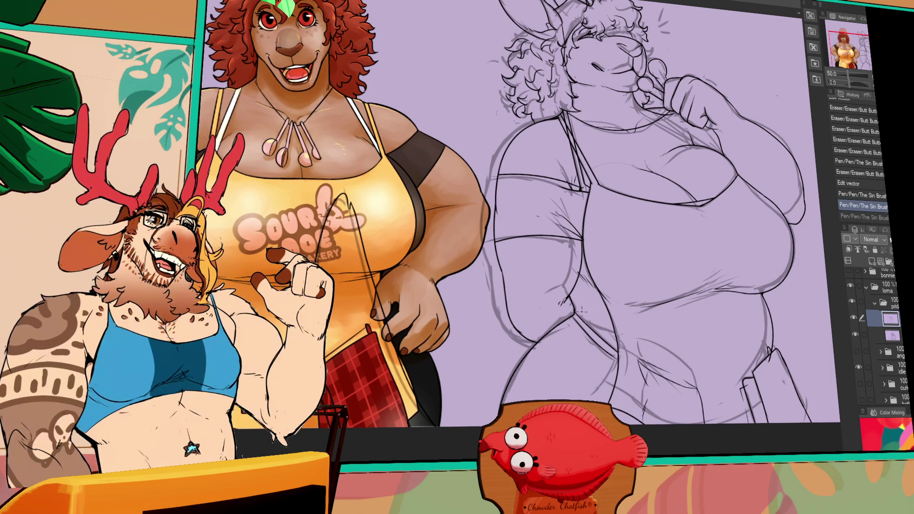
key(ctrl+y)
drag(576, 309, 571, 300)
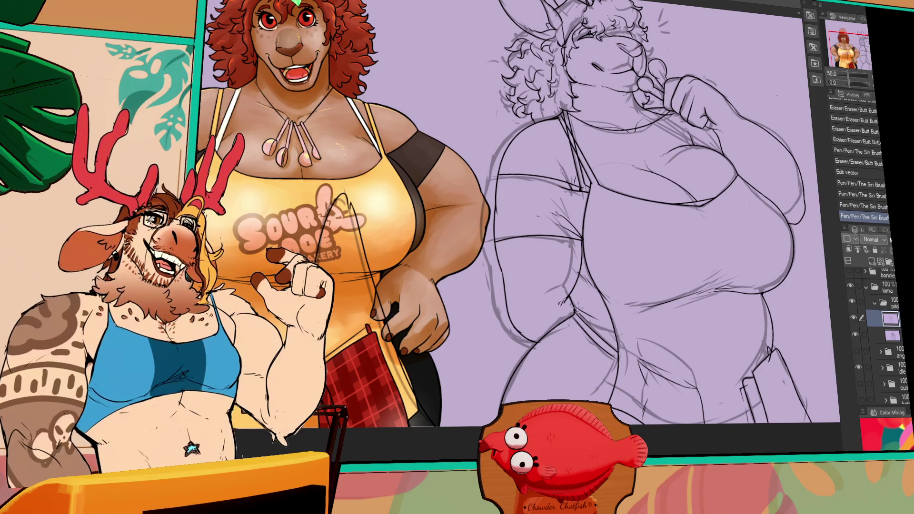
scroll(634, 282, up, 2)
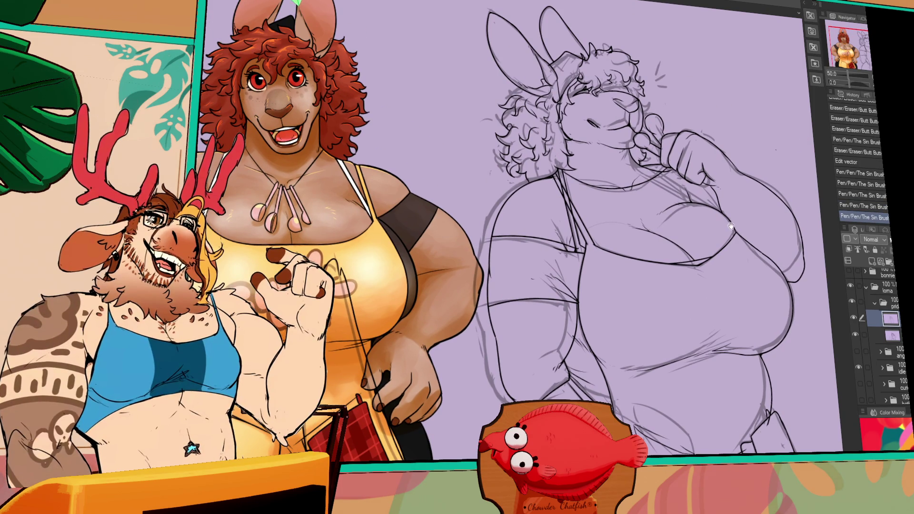
scroll(728, 223, up, 1)
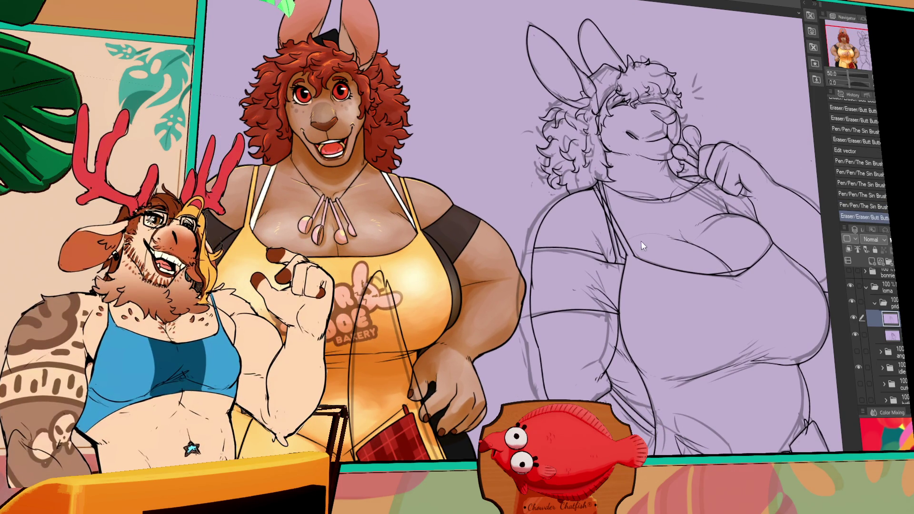
scroll(642, 257, down, 1)
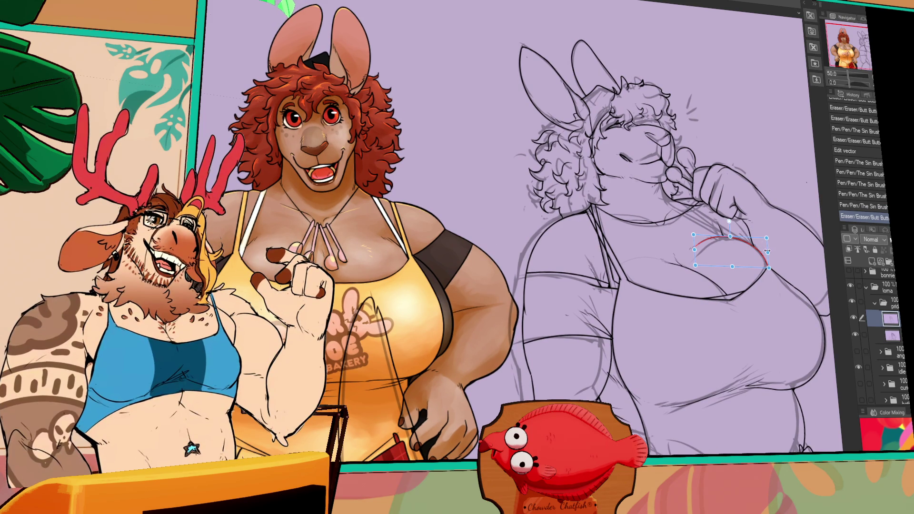
Erase stray sketch lines near the hand and chest.
scroll(778, 223, up, 1)
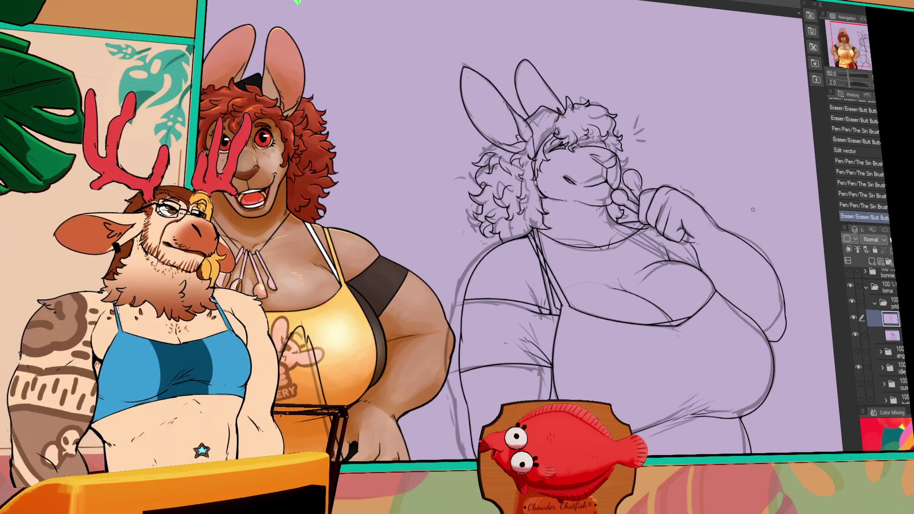
mouse_move(749, 209)
mouse_down()
mouse_move(689, 216)
mouse_move(680, 200)
mouse_move(695, 222)
mouse_move(721, 219)
mouse_up()
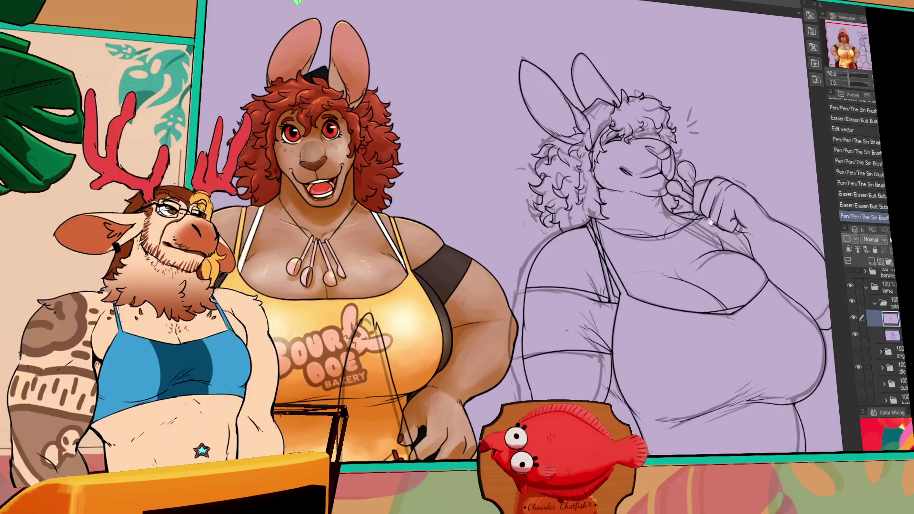
drag(597, 235, 623, 290)
key(ctrl+z)
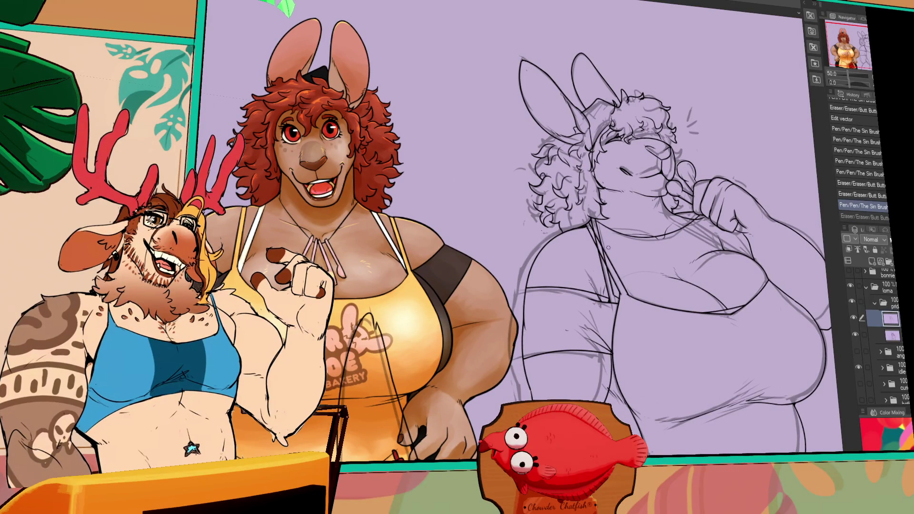
key(ctrl+y)
click(601, 249)
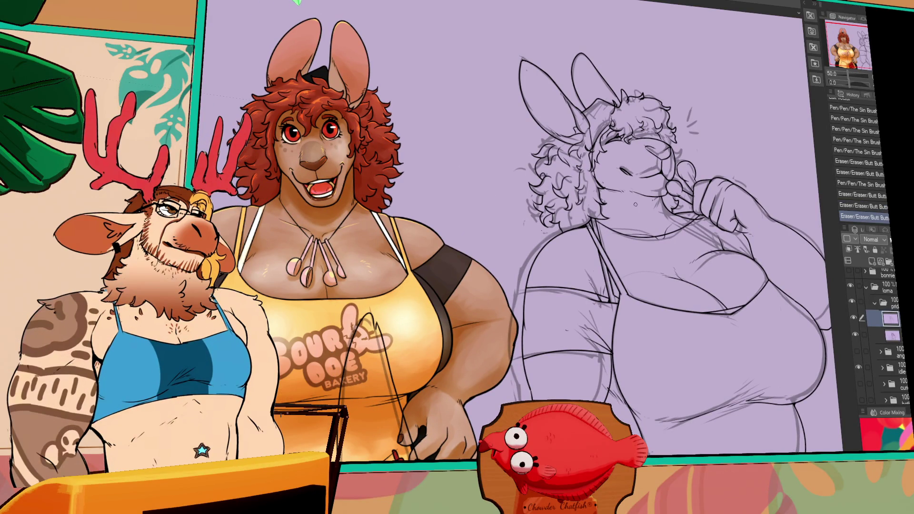
drag(635, 204, 617, 200)
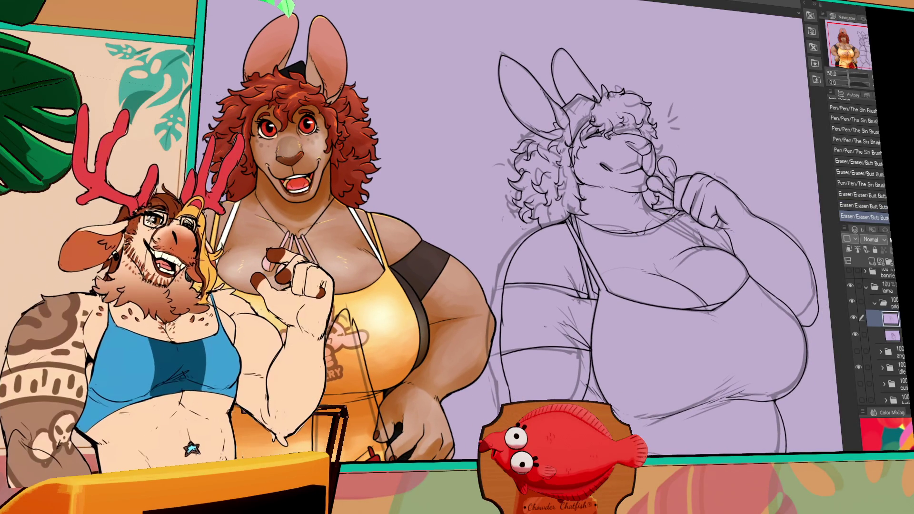
Touch up the lollipop hand and redraw the apron strap with straight lines.
mouse_move(690, 180)
mouse_down()
mouse_move(709, 205)
mouse_move(702, 222)
mouse_move(688, 210)
mouse_move(656, 209)
mouse_up()
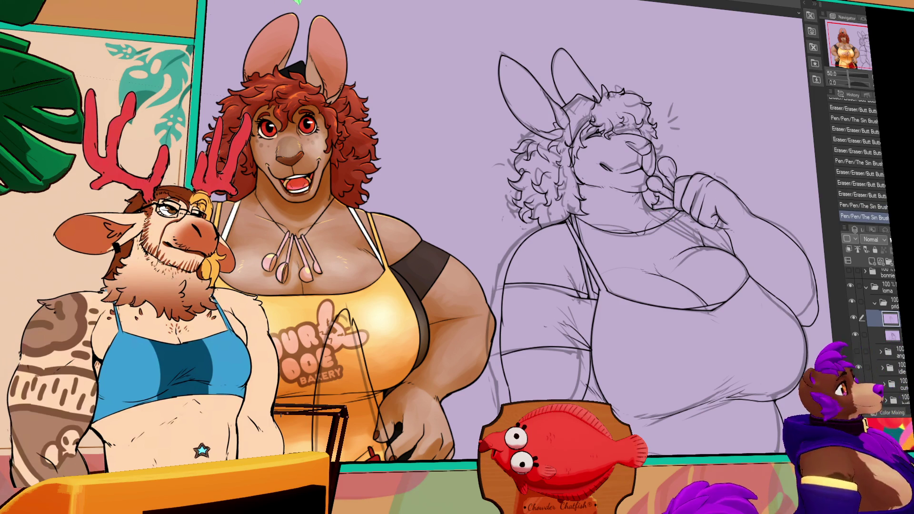
shift+click(735, 253)
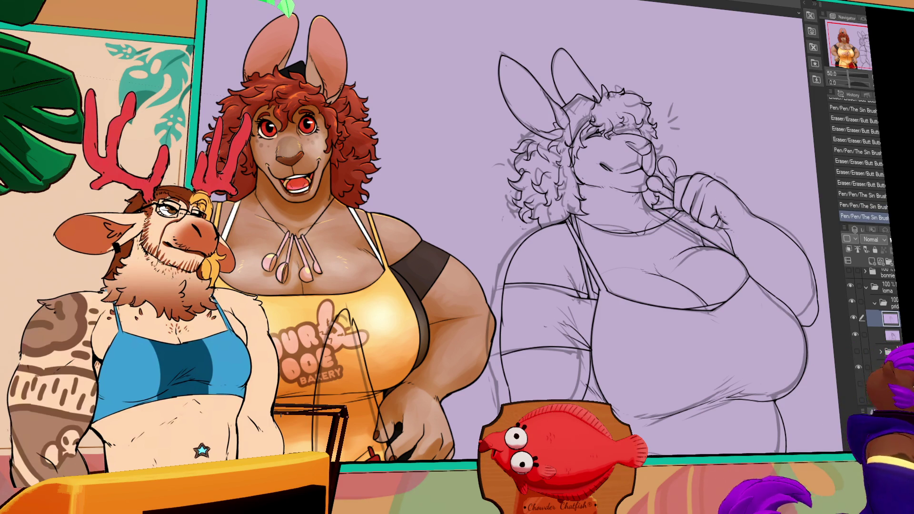
click(652, 210)
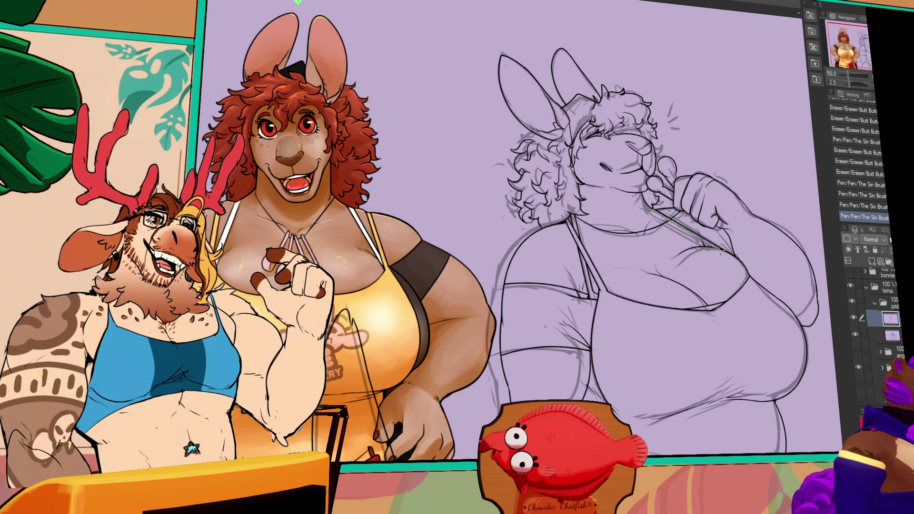
click(738, 260)
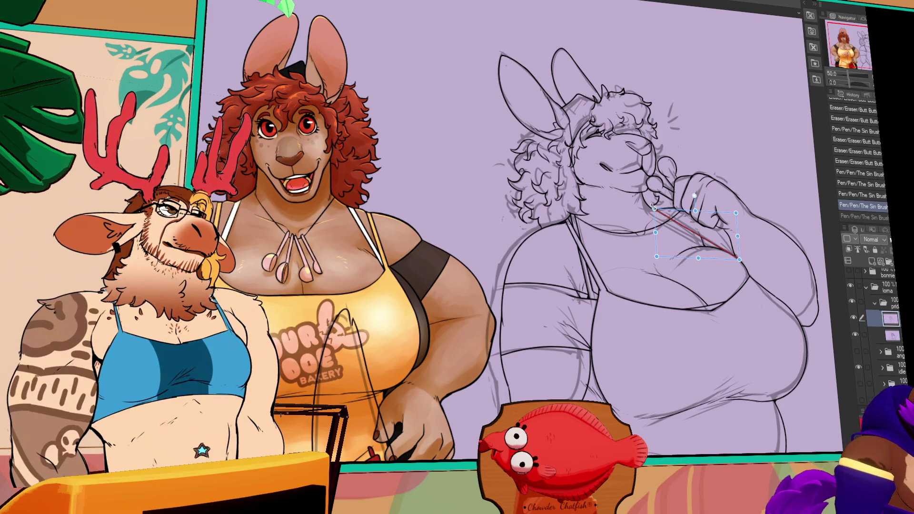
click(719, 249)
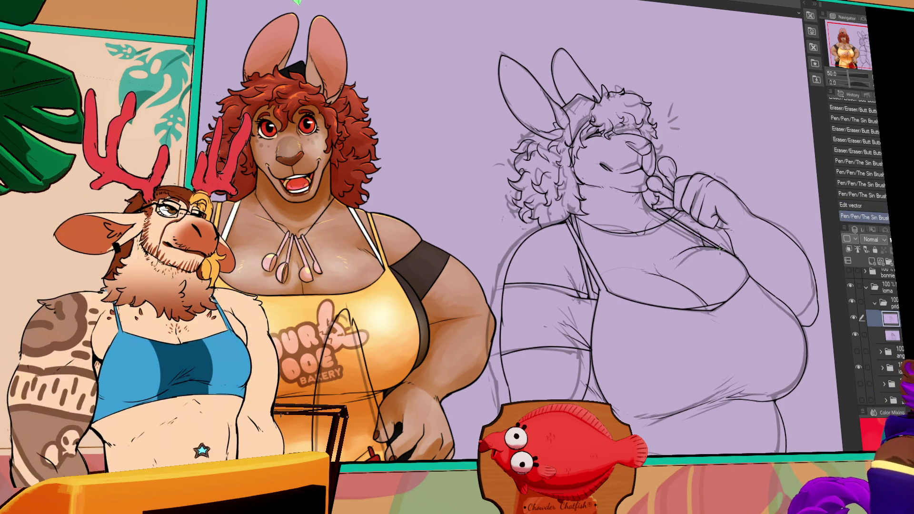
click(719, 250)
key(ctrl+z)
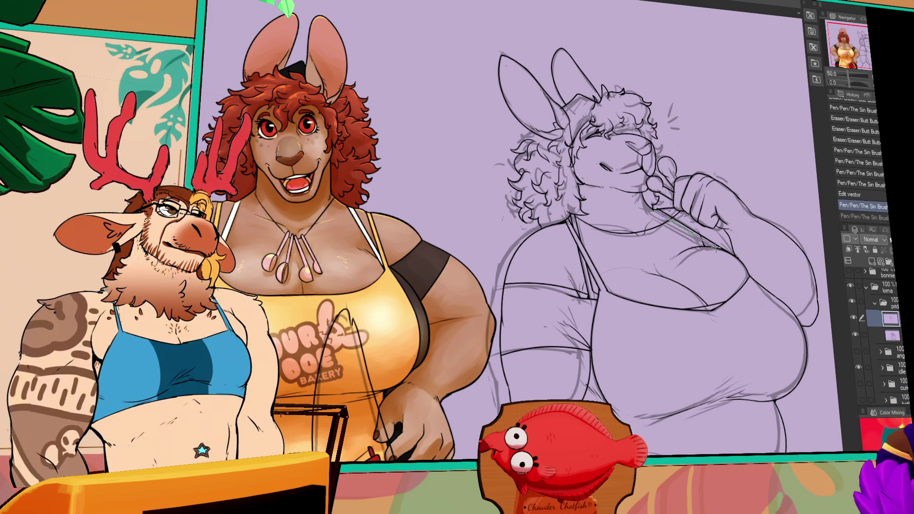
click(717, 248)
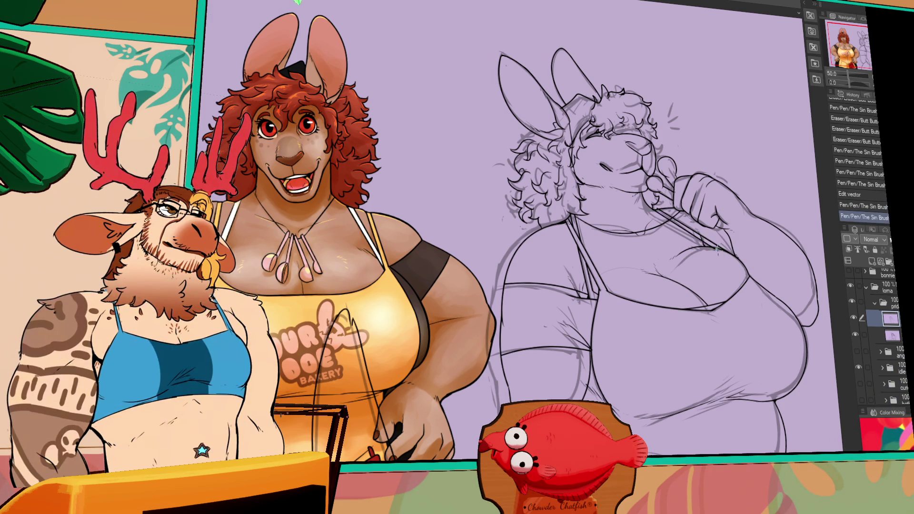
click(717, 248)
key(ctrl+z)
click(721, 250)
click(721, 250)
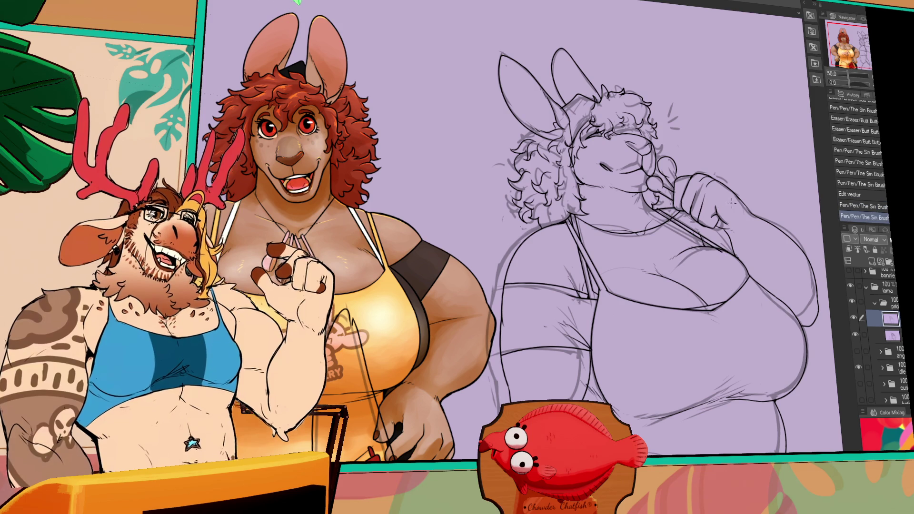
Erase stray marks and lines around the strap.
click(701, 237)
drag(715, 252, 671, 220)
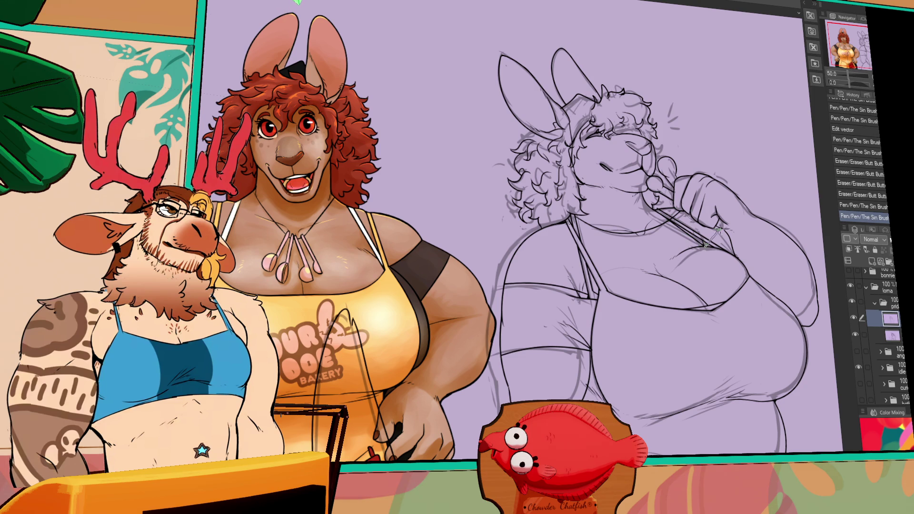
click(705, 238)
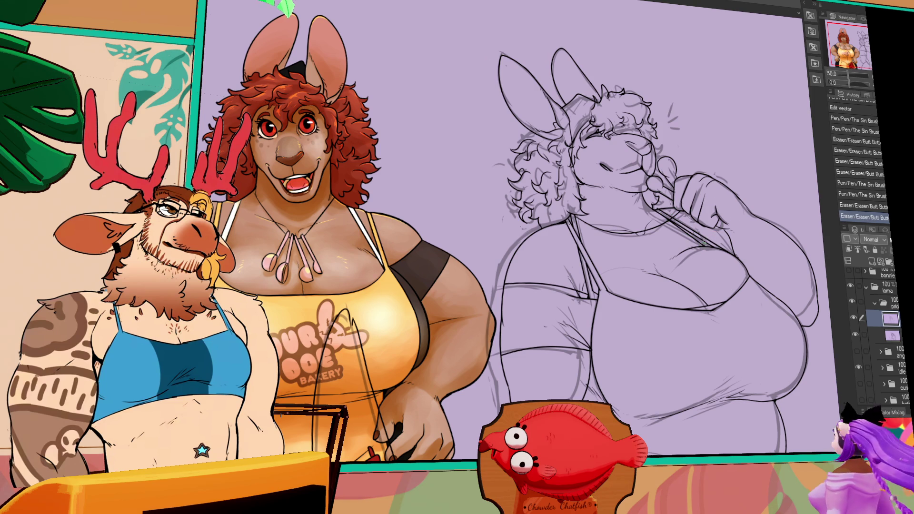
drag(705, 159, 694, 166)
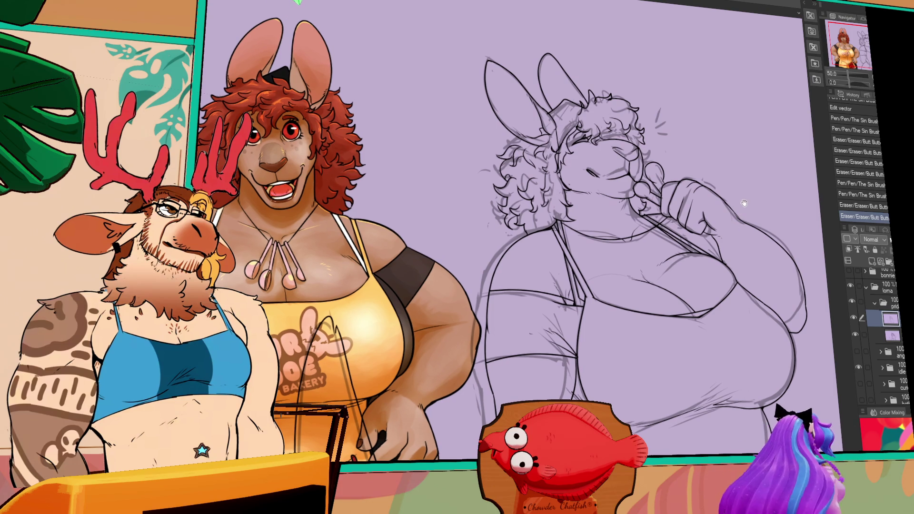
drag(695, 212, 691, 218)
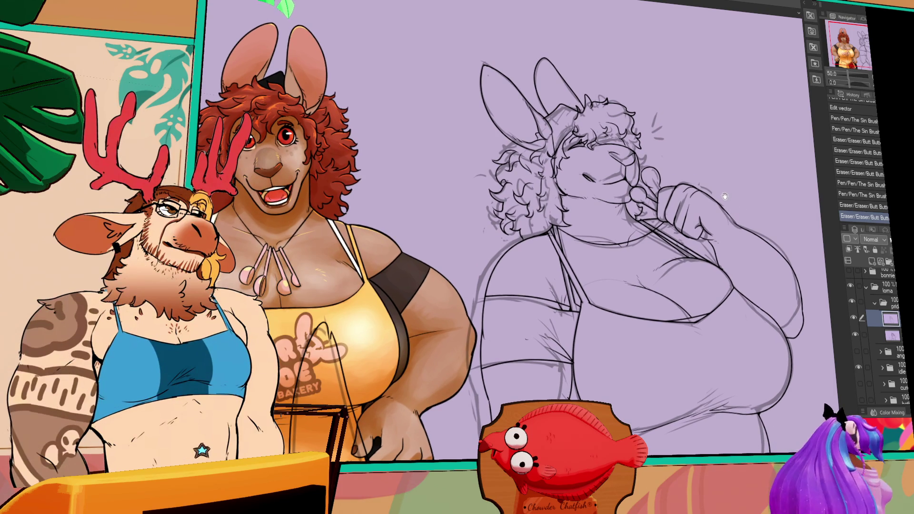
scroll(704, 209, up, 1)
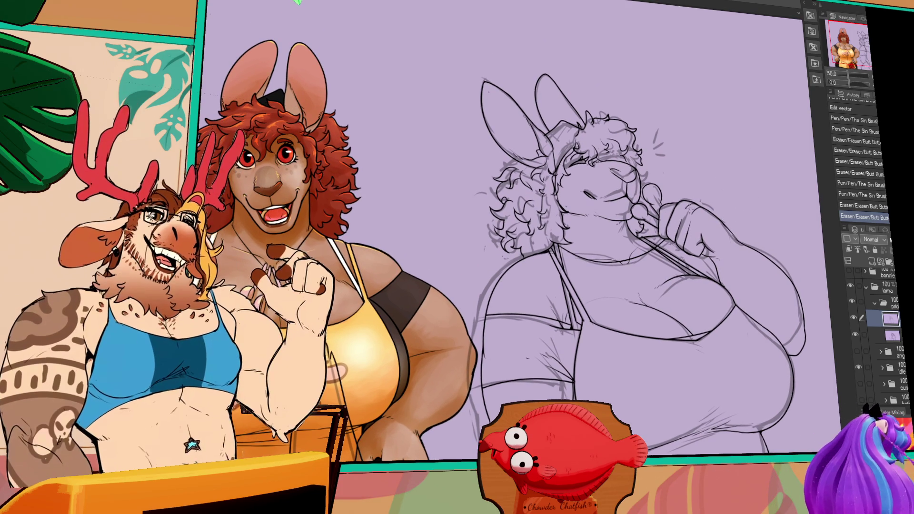
Add small strokes on the lollipop and erase leftover lines lower on the sketch.
drag(660, 191, 653, 205)
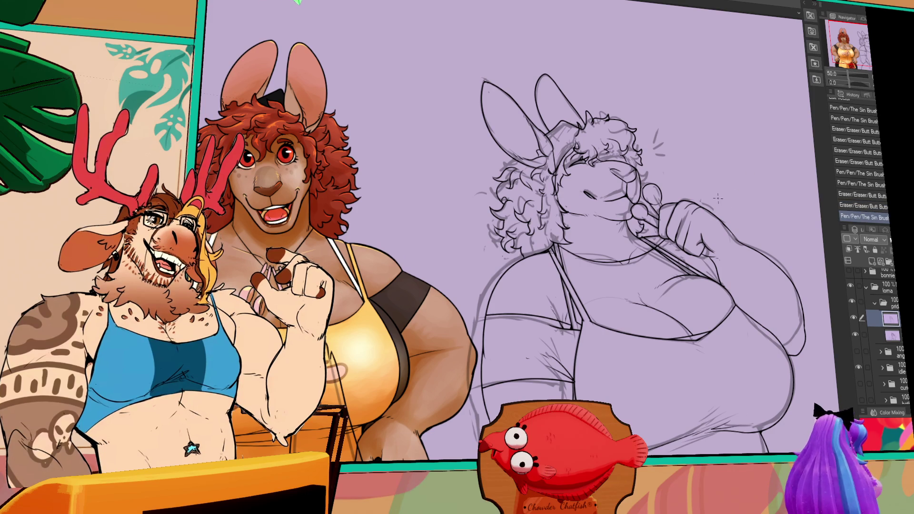
scroll(742, 299, down, 1)
mouse_move(772, 322)
mouse_down()
mouse_move(743, 246)
mouse_move(760, 249)
mouse_up()
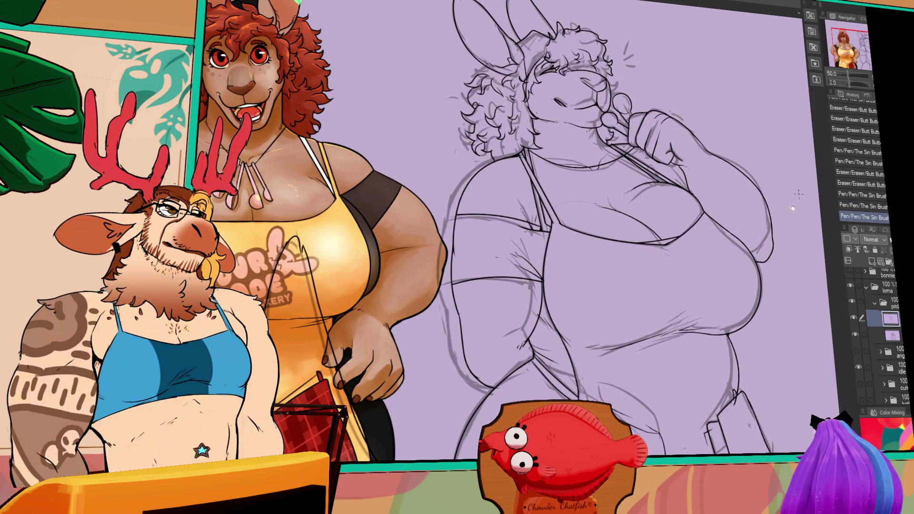
scroll(619, 286, down, 2)
drag(504, 321, 508, 323)
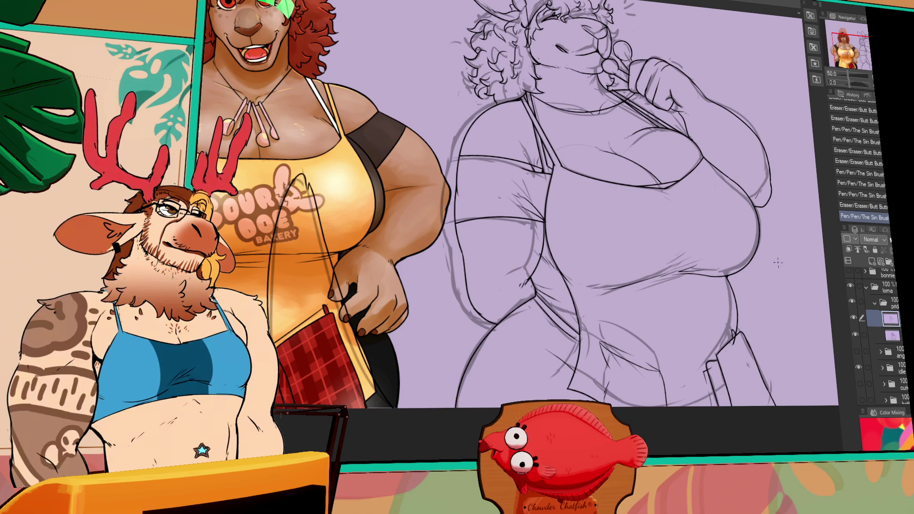
drag(577, 382, 580, 383)
scroll(618, 348, up, 2)
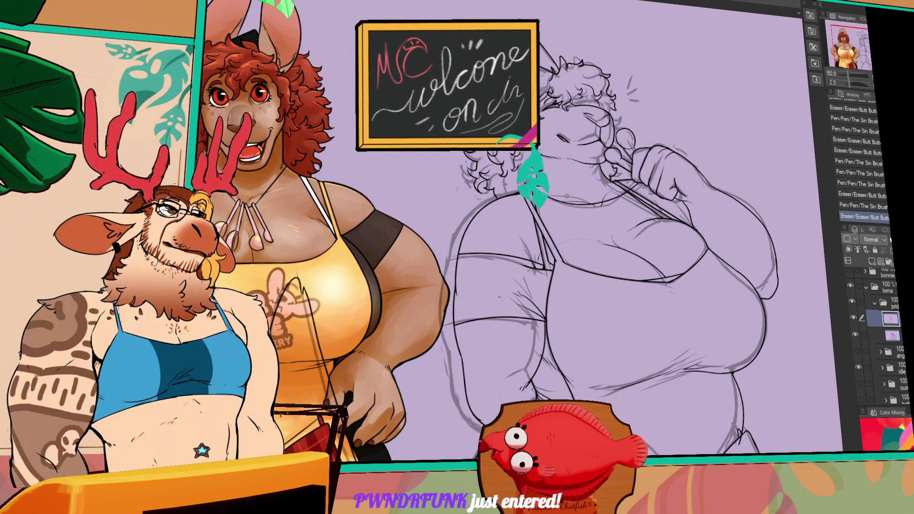
Redraw the ear lines and reshape the eye and mouth vector strokes.
drag(598, 153, 605, 148)
drag(666, 128, 664, 153)
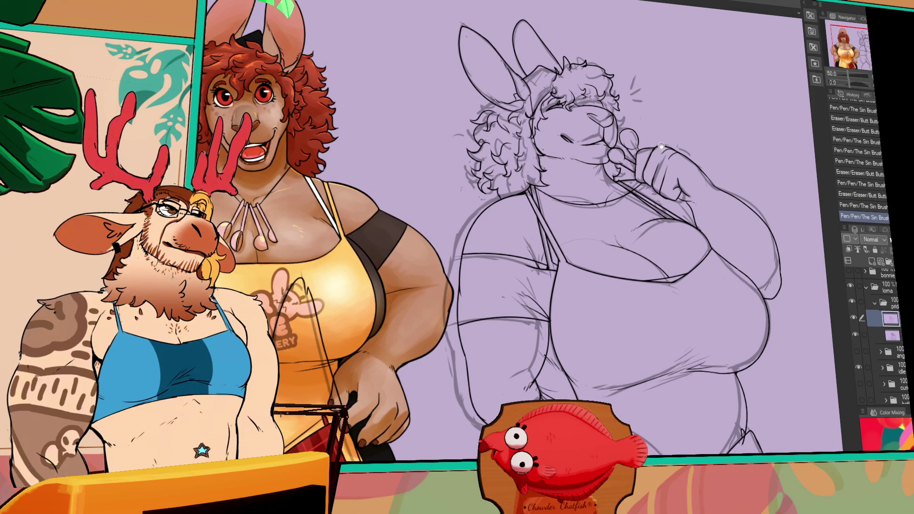
drag(587, 116, 591, 119)
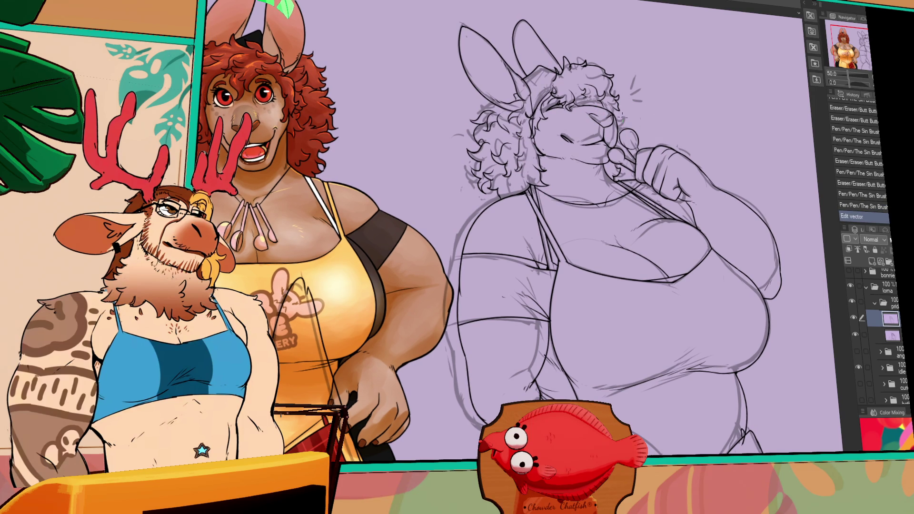
drag(613, 119, 615, 138)
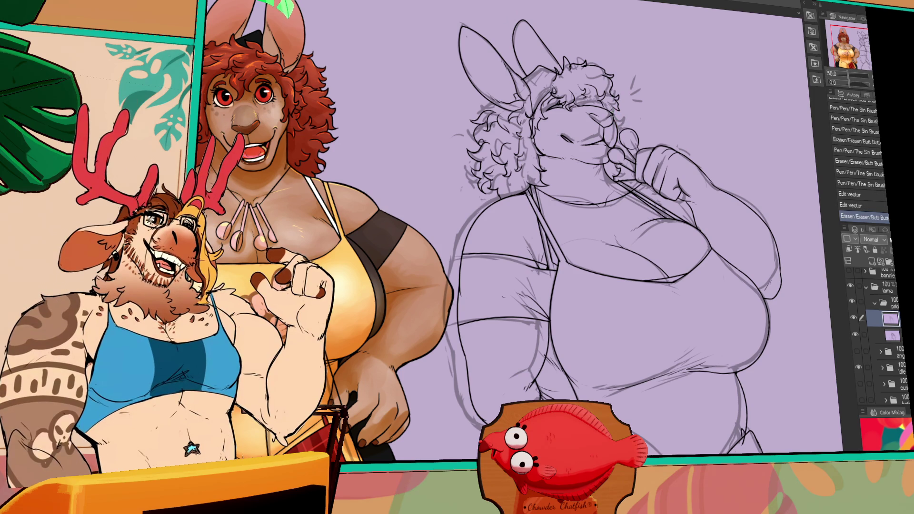
scroll(671, 122, down, 1)
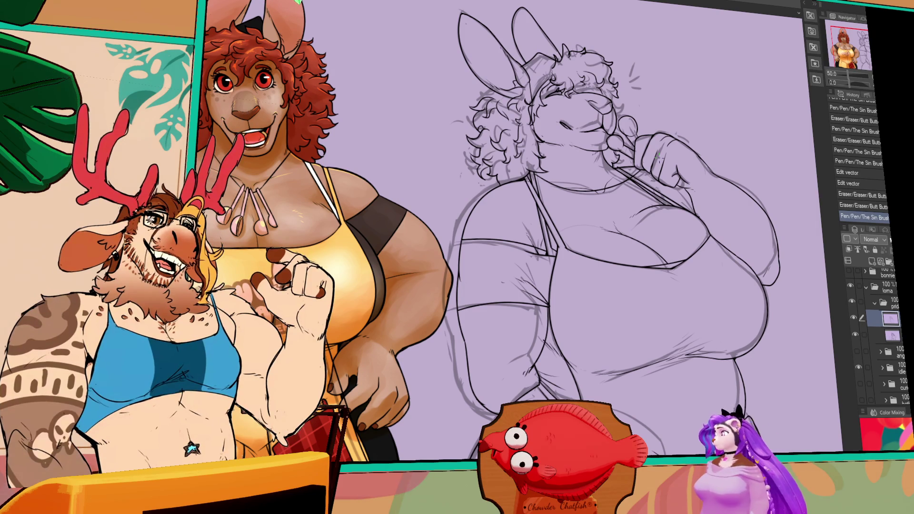
scroll(648, 146, up, 1)
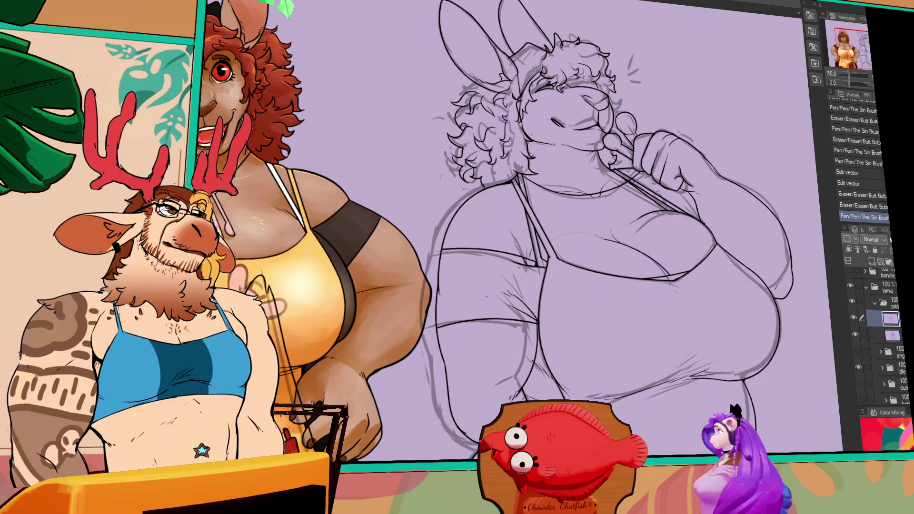
In the lineup document, hide the brown bear, tiger and Mars/Lara name label layers.
key(ctrl+Tab)
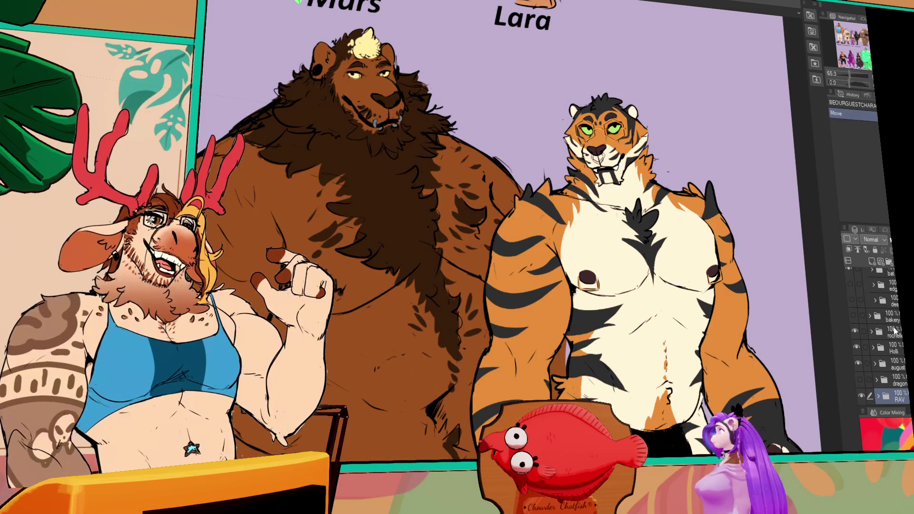
scroll(858, 361, down, 2)
scroll(858, 356, down, 4)
click(855, 332)
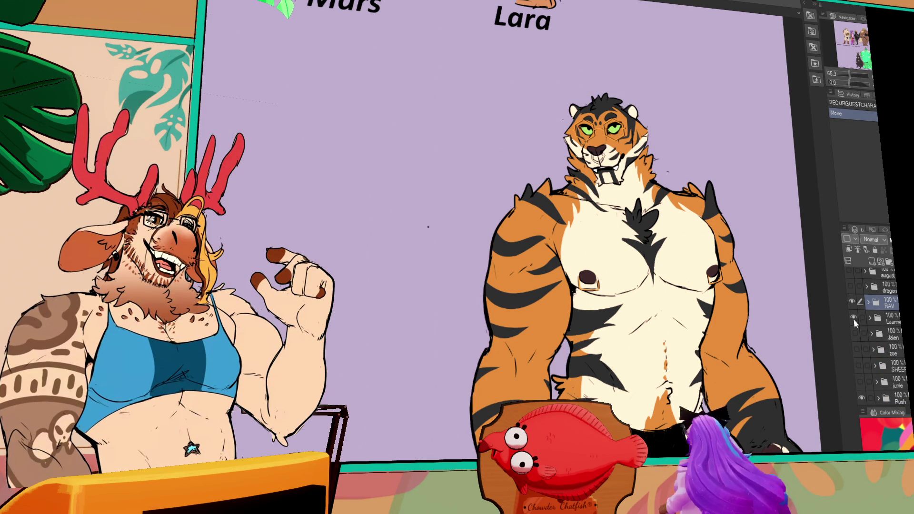
click(852, 308)
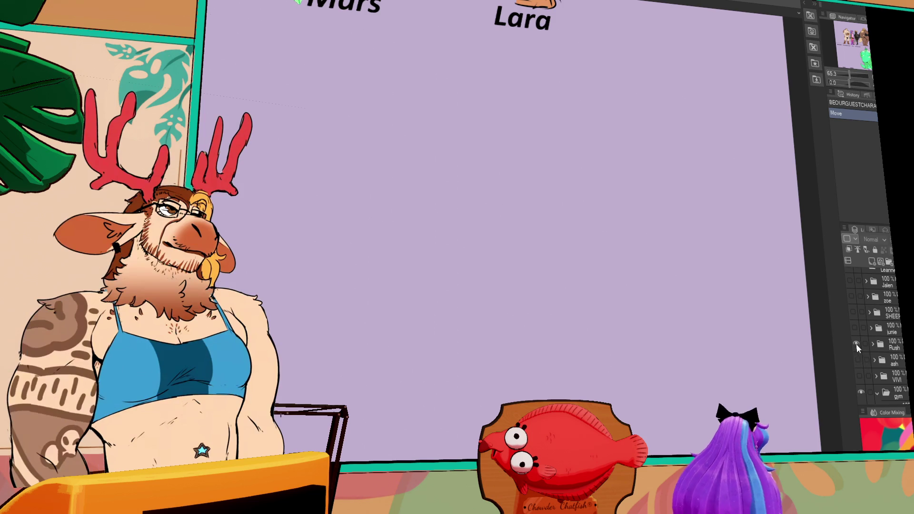
scroll(863, 386, up, 4)
scroll(863, 380, up, 5)
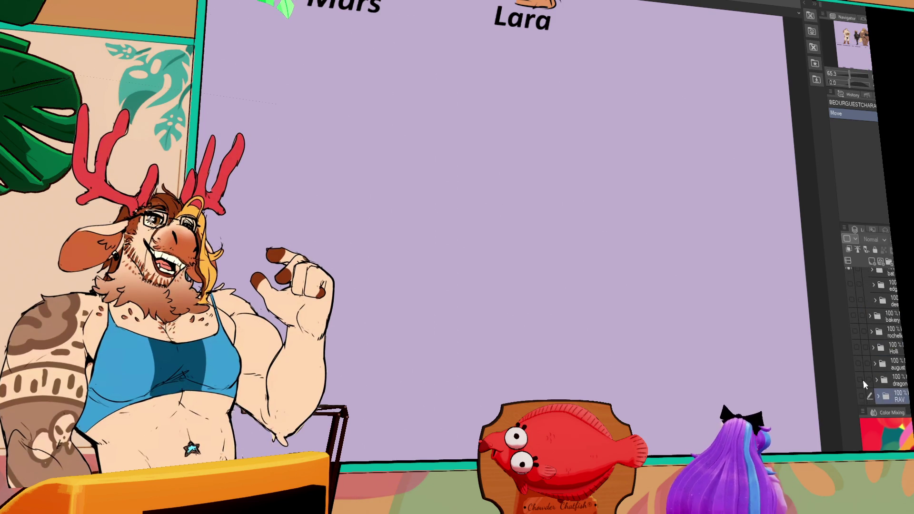
scroll(857, 342, down, 10)
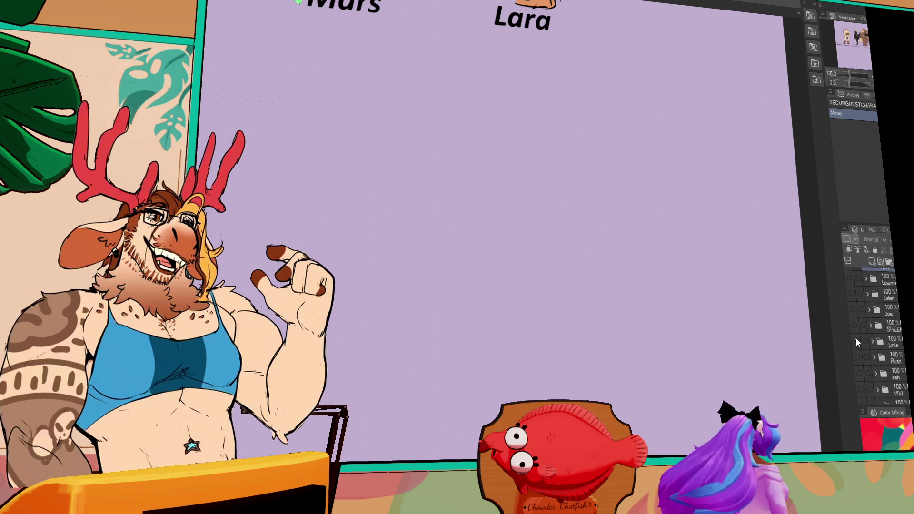
scroll(858, 341, up, 5)
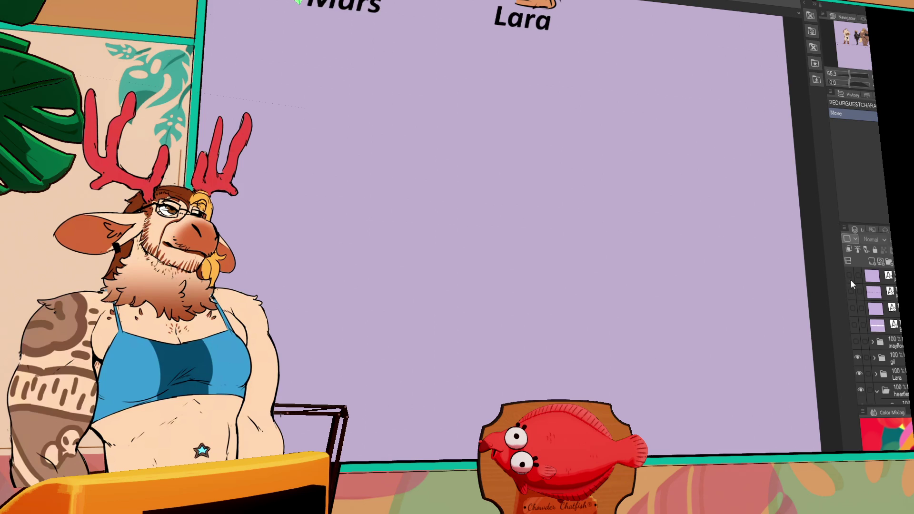
click(850, 279)
scroll(852, 342, down, 2)
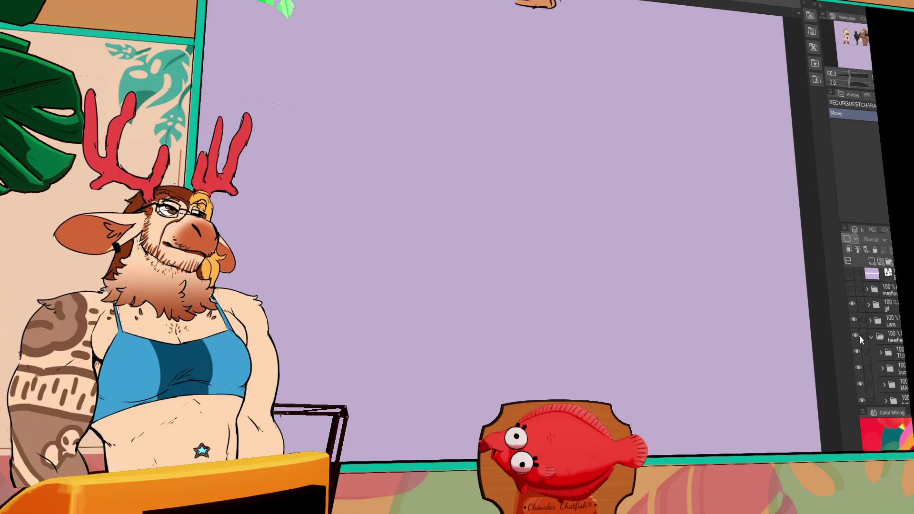
Show the dark panther layer and move it behind the turtle.
mouse_move(534, 81)
mouse_down()
mouse_move(476, 181)
mouse_move(413, 257)
mouse_move(808, 242)
mouse_up()
scroll(860, 319, down, 4)
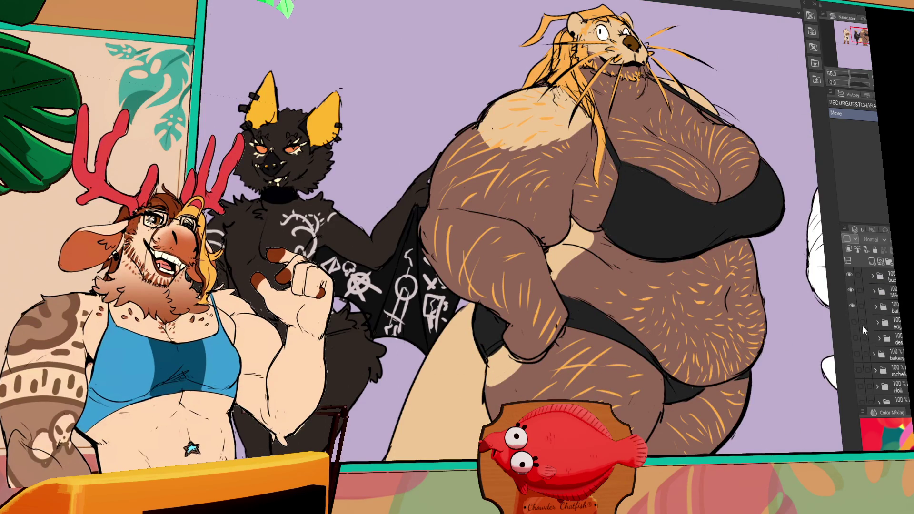
click(855, 338)
mouse_move(267, 157)
mouse_down()
mouse_move(543, 266)
mouse_move(537, 329)
mouse_up()
scroll(538, 330, down, 5)
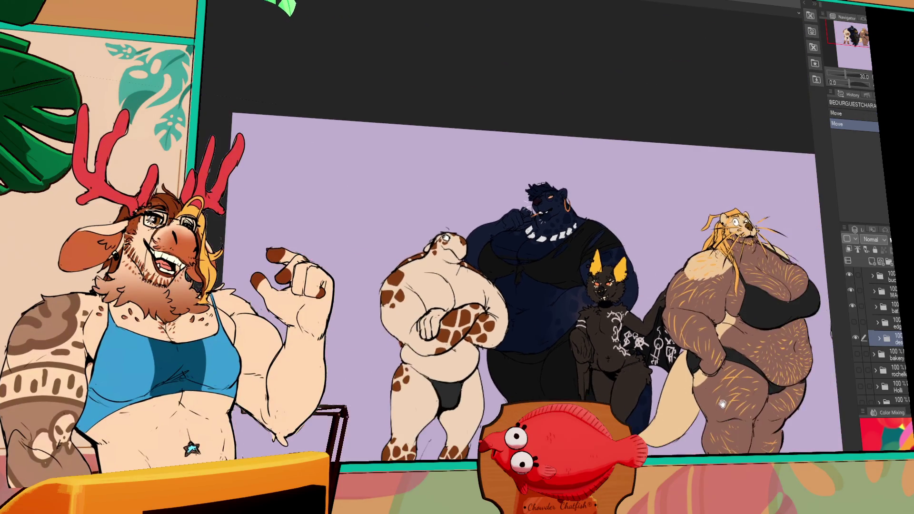
drag(722, 404, 652, 350)
drag(567, 379, 357, 341)
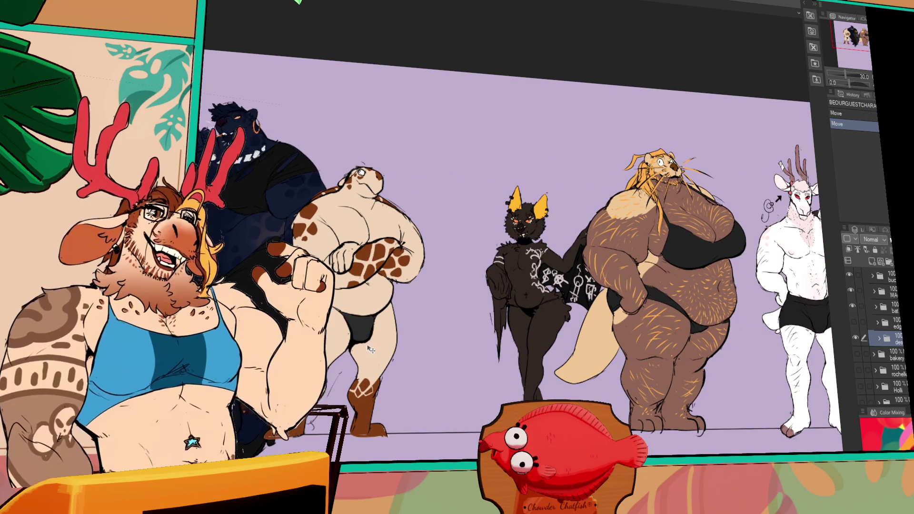
scroll(331, 321, up, 5)
mouse_move(381, 419)
mouse_down()
mouse_move(686, 423)
mouse_move(684, 348)
mouse_up()
scroll(685, 423, down, 2)
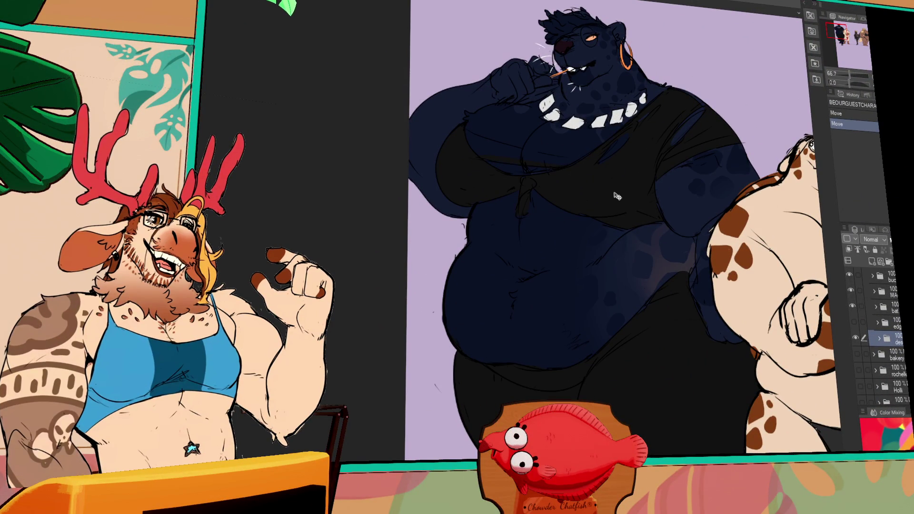
Scroll up on the canvas to view the panther character.
scroll(876, 333, up, 3)
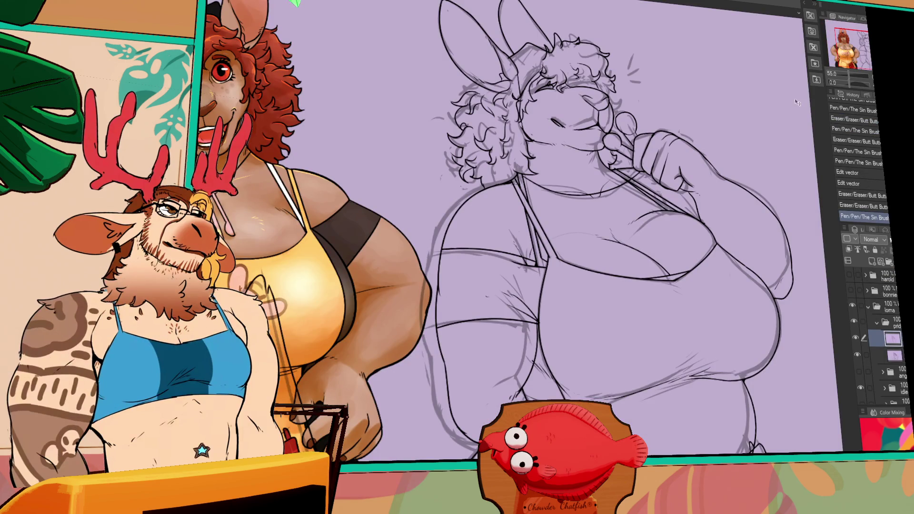
Erase stray lines beside the kangaroo's apron and reshape the apron-side vector line.
drag(787, 150, 761, 225)
mouse_move(756, 180)
mouse_down()
mouse_move(720, 191)
mouse_move(759, 173)
mouse_up()
scroll(748, 259, down, 1)
mouse_move(747, 259)
mouse_down()
mouse_move(752, 209)
mouse_move(781, 194)
mouse_move(743, 221)
mouse_up()
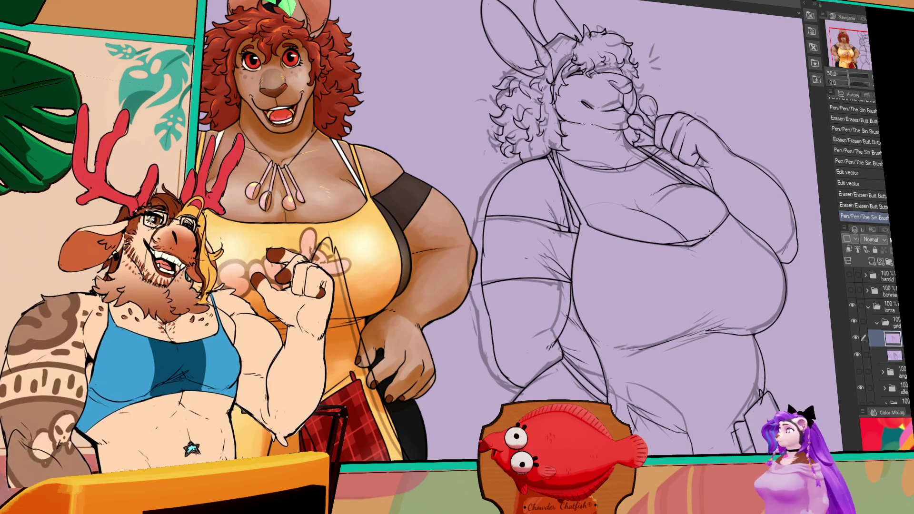
click(568, 311)
click(568, 311)
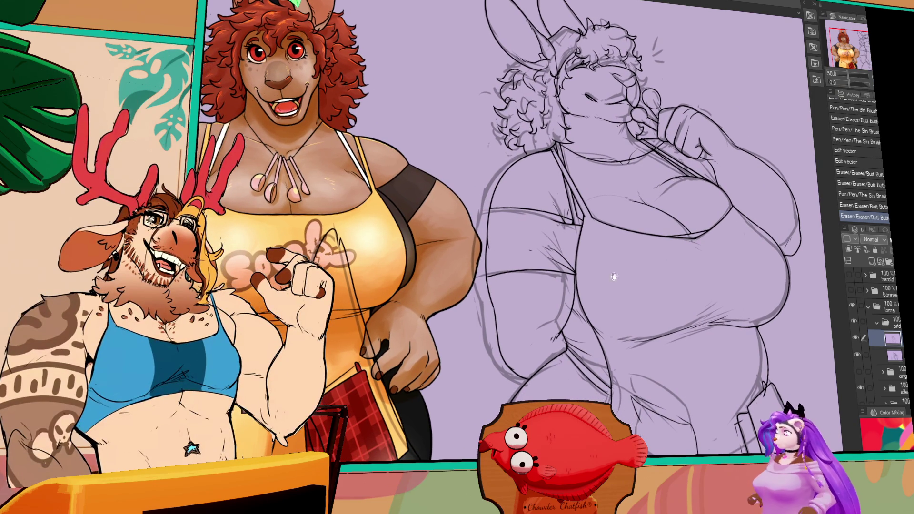
ctrl+click(570, 312)
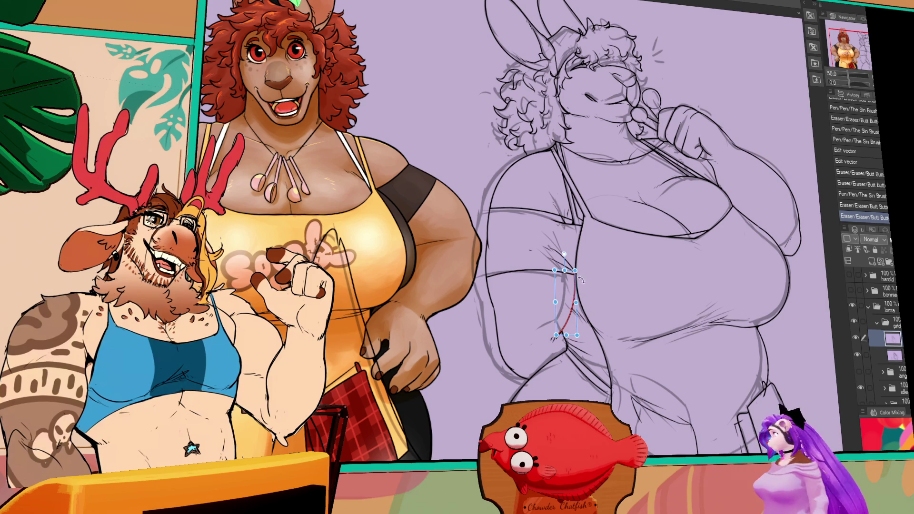
drag(576, 271, 574, 274)
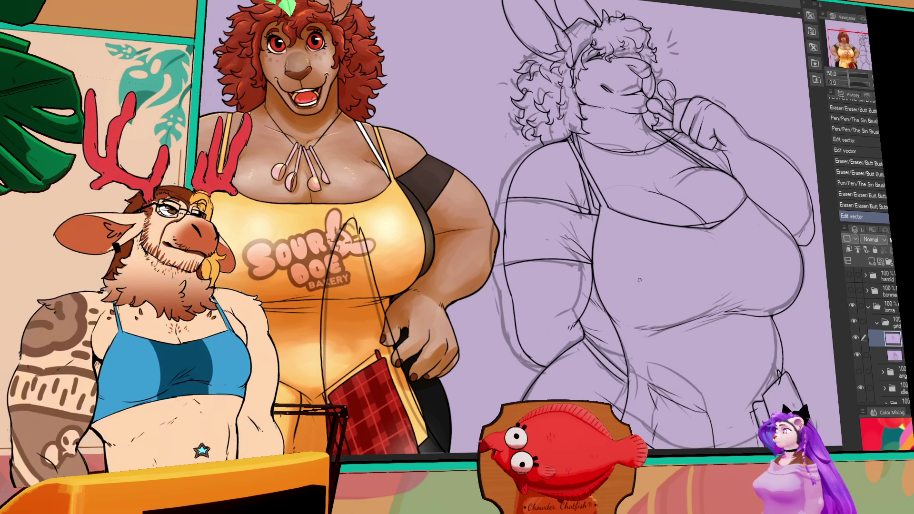
Erase leftover lines near the apron, add short pen strokes and adjust the red vector line.
click(572, 325)
click(576, 324)
click(576, 325)
click(573, 323)
click(768, 221)
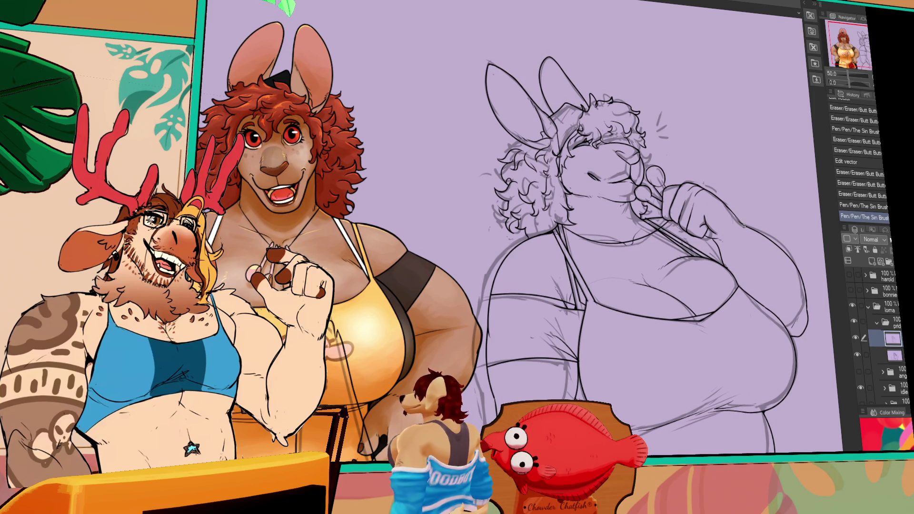
drag(739, 231, 727, 233)
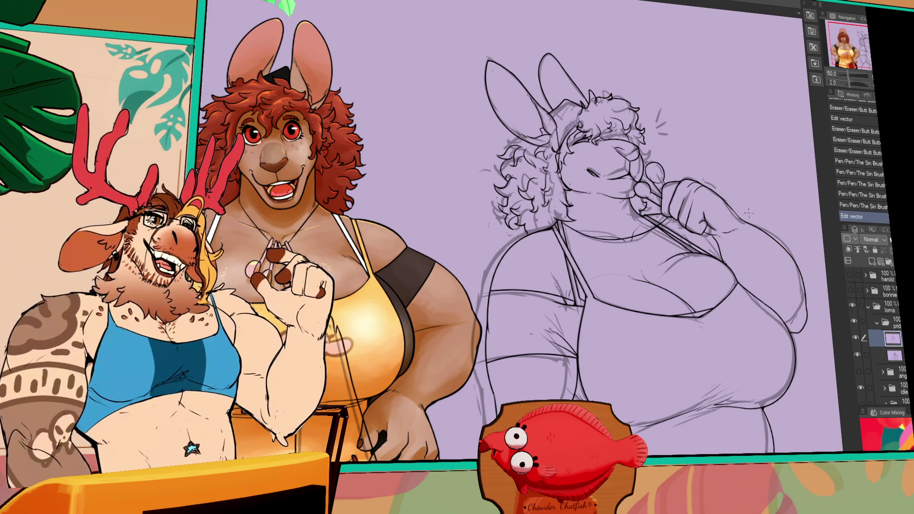
drag(734, 211, 727, 213)
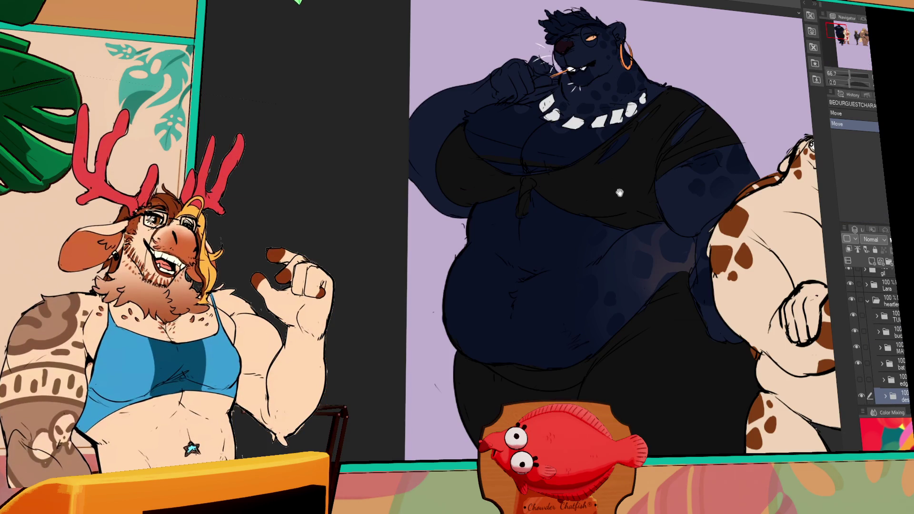
Pan across the characters on the guest-characters lineup.
drag(619, 192, 200, 192)
drag(714, 285, 316, 119)
drag(619, 238, 416, 167)
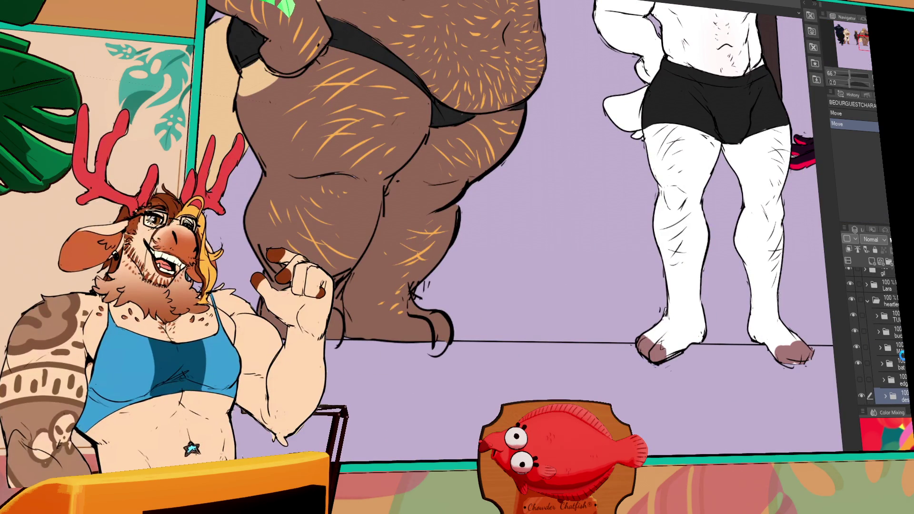
Show the VIVI snow leopard group and move it into the centre of the canvas.
scroll(895, 369, down, 5)
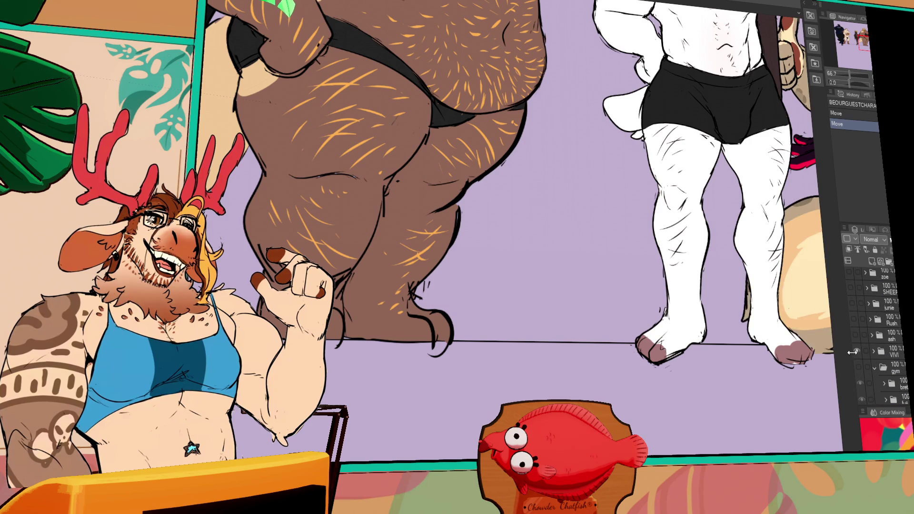
click(858, 352)
click(890, 352)
scroll(524, 238, down, 10)
mouse_move(561, 47)
mouse_down()
mouse_move(562, 345)
mouse_move(579, 352)
mouse_move(638, 265)
mouse_move(635, 239)
mouse_move(603, 250)
mouse_up()
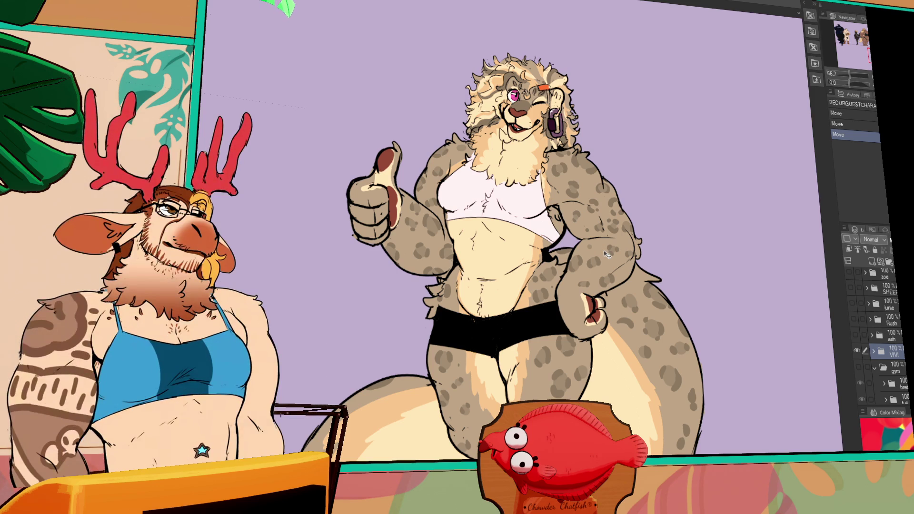
Pan up to view the upper figures, then briefly hide the snow leopard.
scroll(608, 254, down, 3)
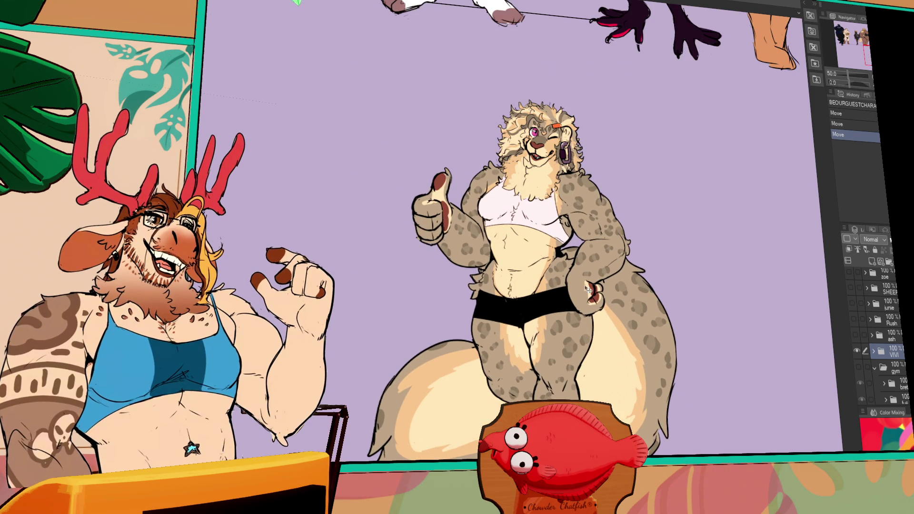
scroll(677, 84, down, 3)
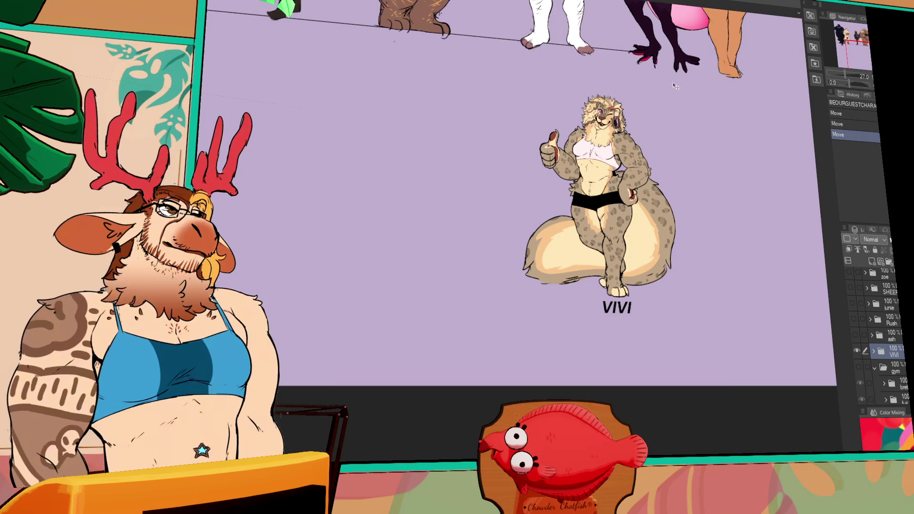
scroll(667, 86, up, 1)
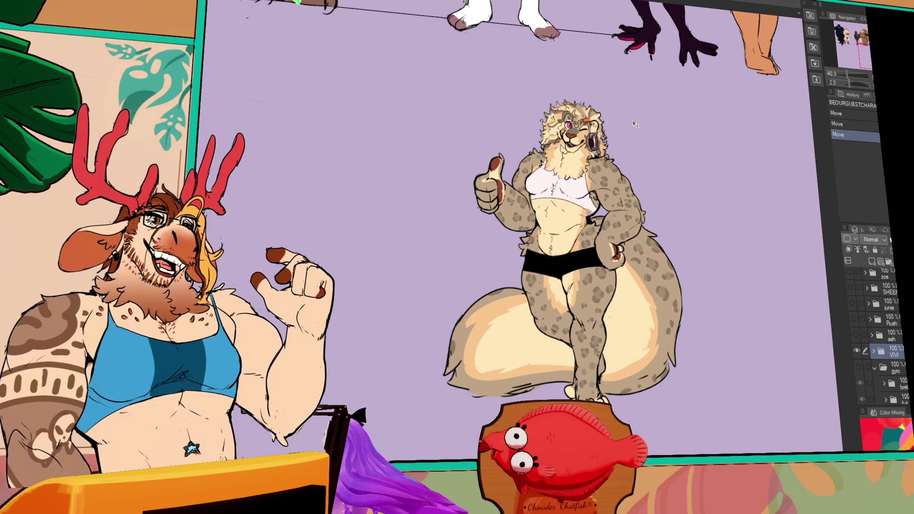
drag(625, 124, 639, 244)
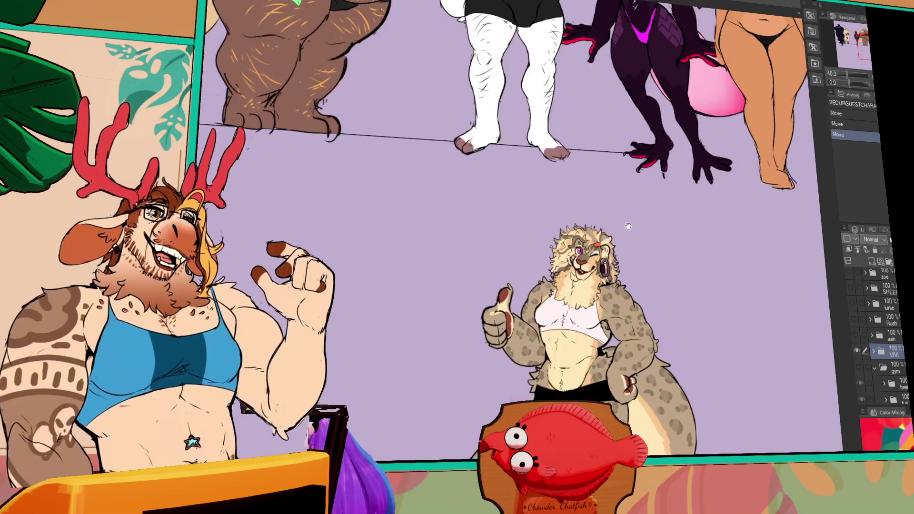
scroll(592, 284, up, 2)
scroll(591, 284, up, 1)
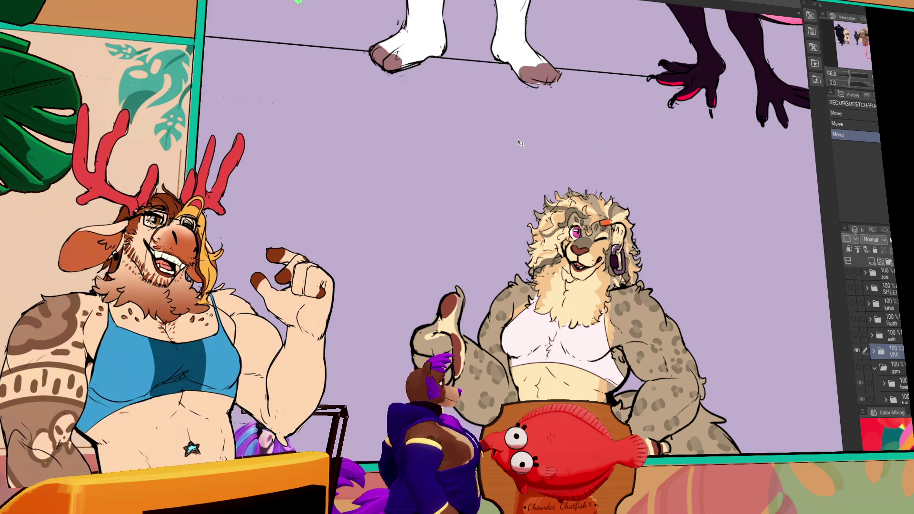
click(856, 350)
Re-show VIVI, pan over the neighbouring characters, then hide the VIVI group.
click(857, 351)
drag(798, 460, 749, 381)
scroll(752, 390, down, 5)
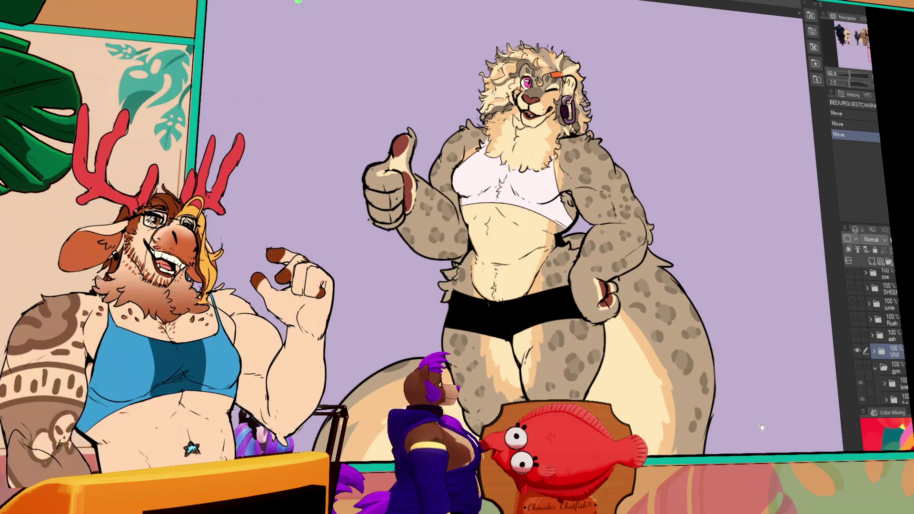
scroll(764, 430, down, 1)
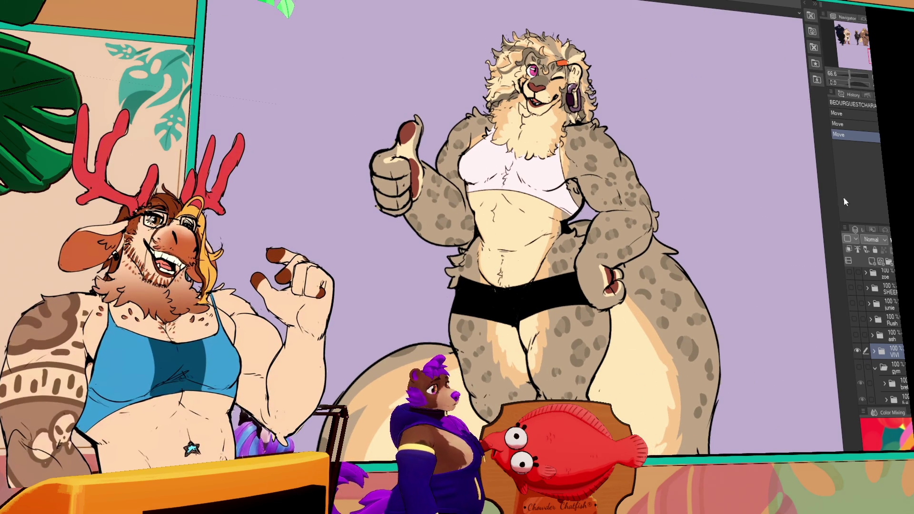
scroll(683, 182, up, 6)
drag(683, 182, 838, 428)
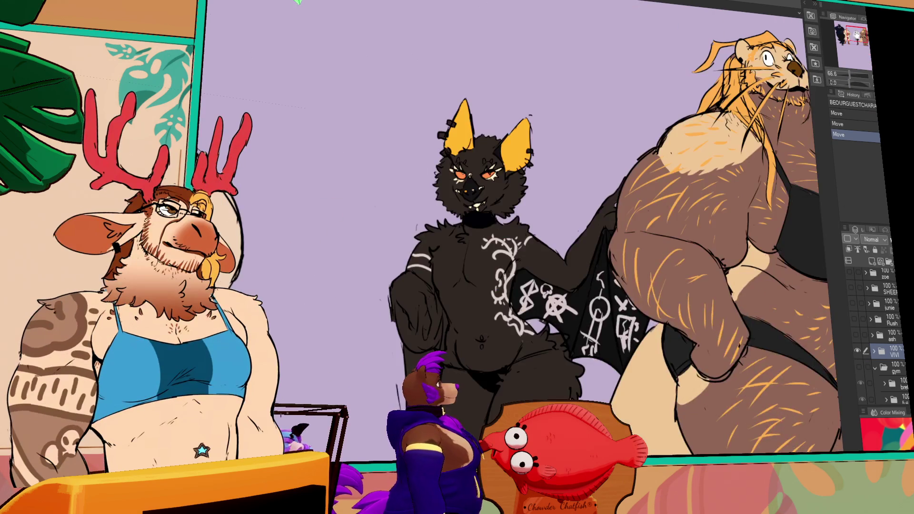
scroll(842, 249, up, 10)
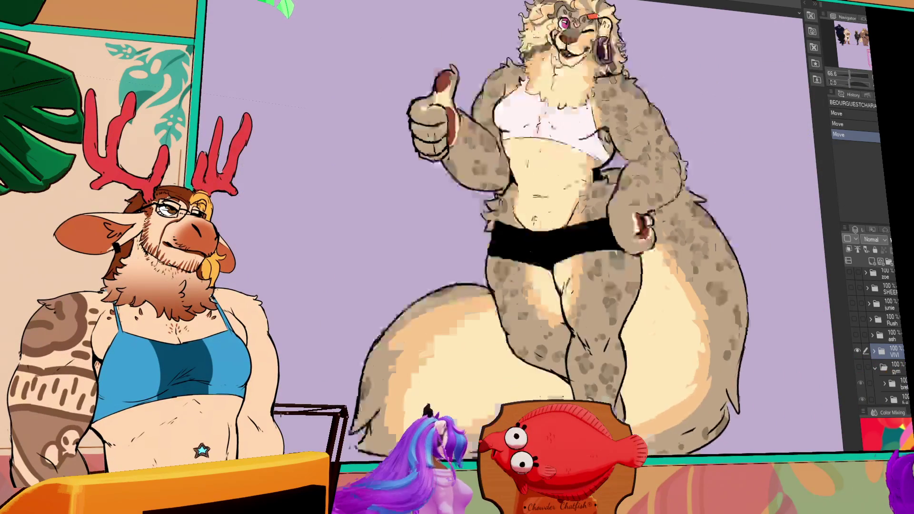
click(857, 351)
scroll(876, 333, down, 5)
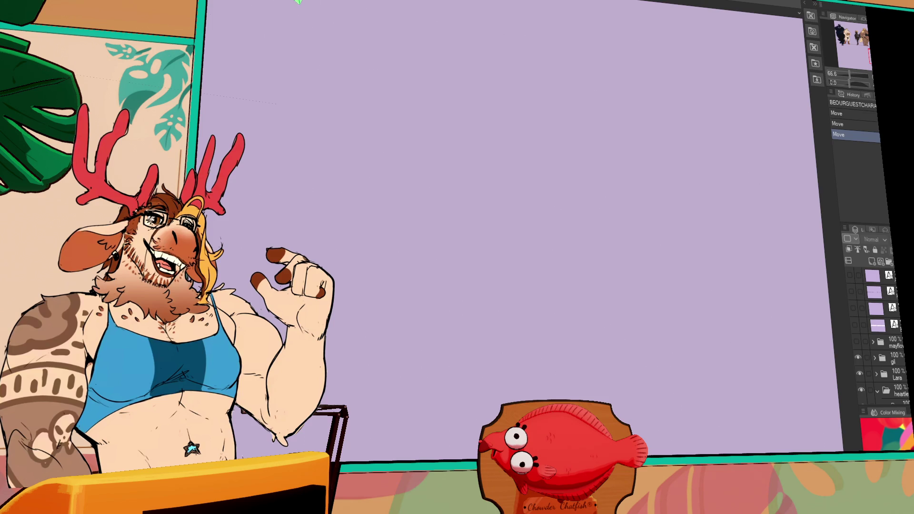
Return to the guest-characters document and show the gym folder, revealing the crocodile and horse.
key(ctrl+Tab)
key(ctrl+Tab)
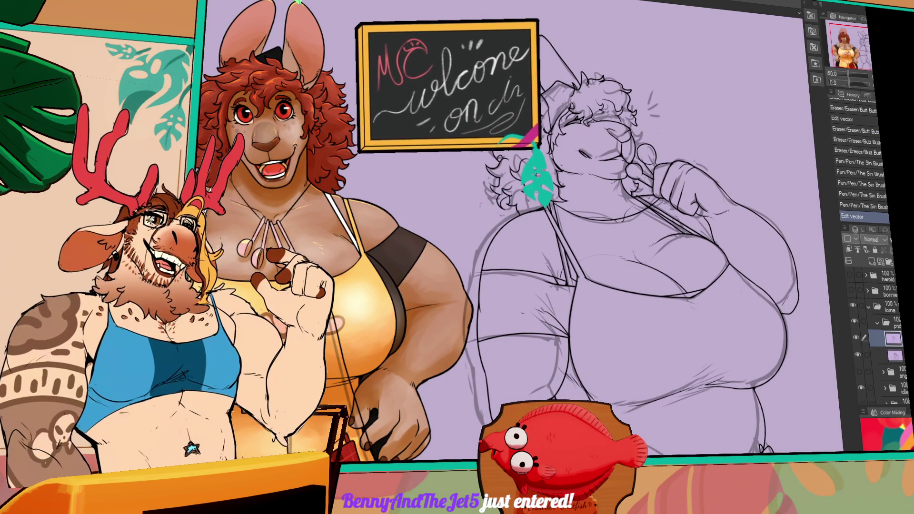
key(ctrl+Tab)
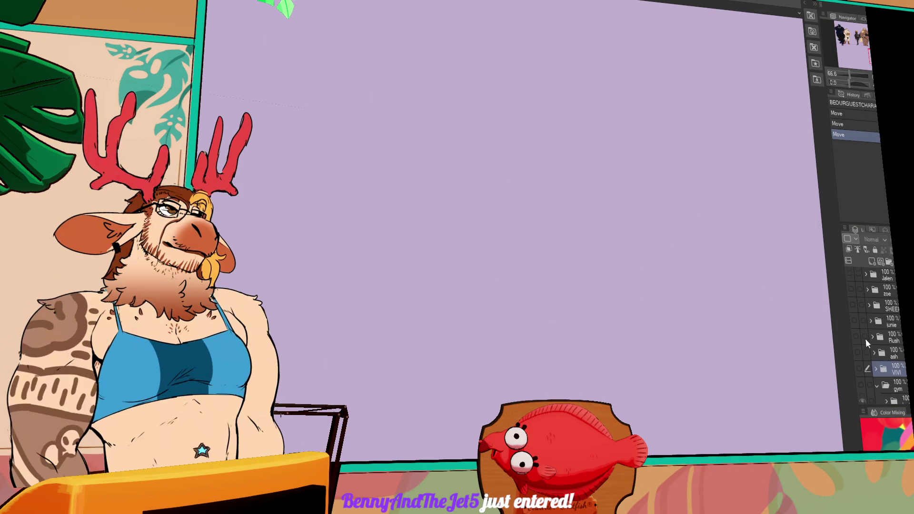
scroll(866, 338, up, 3)
scroll(873, 329, down, 3)
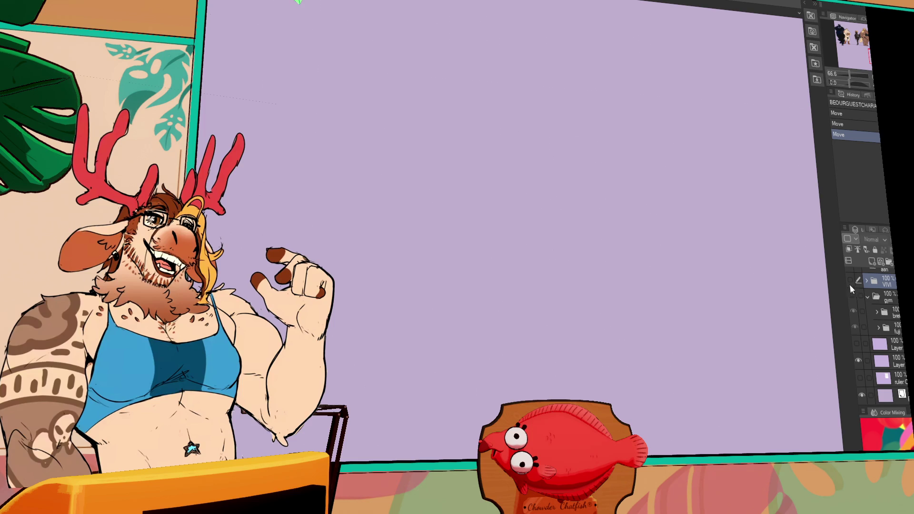
click(851, 295)
mouse_move(540, 299)
mouse_down()
mouse_move(576, 252)
mouse_move(658, 207)
mouse_move(688, 276)
mouse_up()
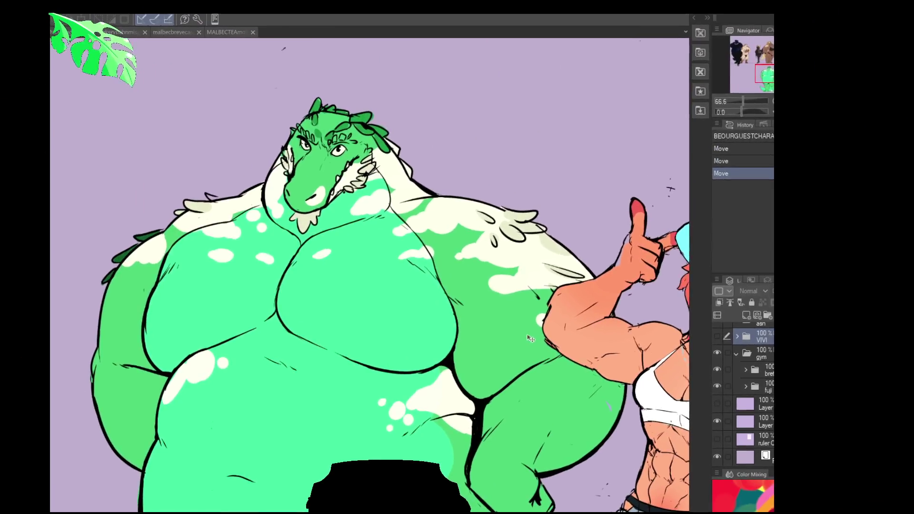
mouse_move(509, 221)
mouse_down()
mouse_move(510, 286)
mouse_move(510, 238)
mouse_up()
scroll(510, 286, up, 2)
scroll(509, 286, down, 2)
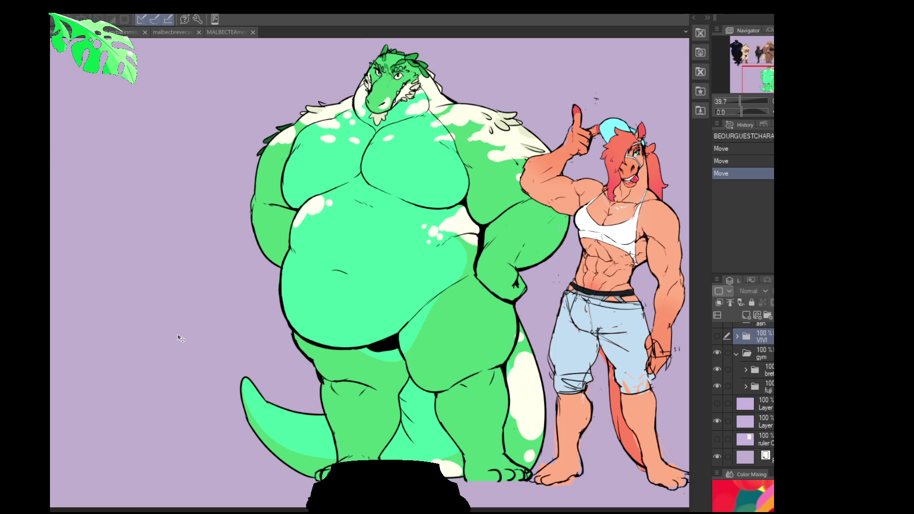
scroll(745, 380, up, 2)
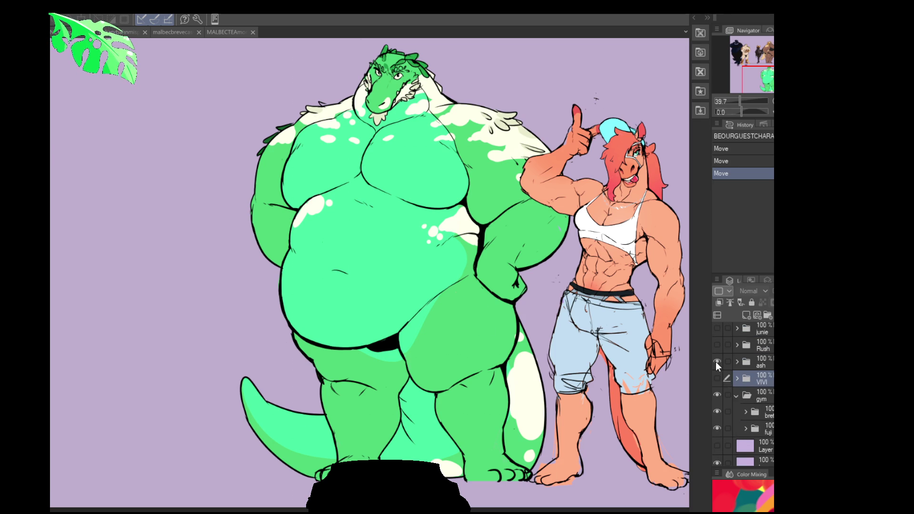
click(717, 345)
click(716, 345)
scroll(476, 416, up, 3)
drag(403, 433, 383, 488)
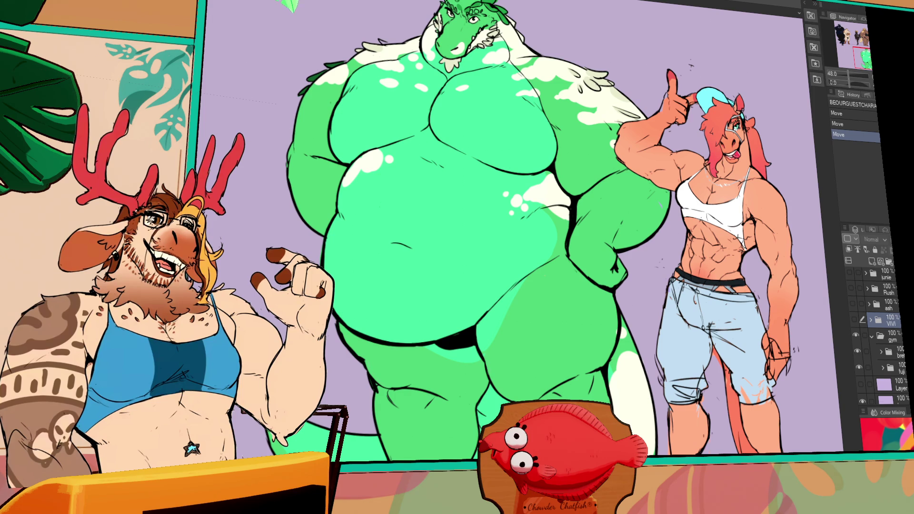
Zoom and pan in on the pink horse and the green crocodile's face.
scroll(456, 64, up, 5)
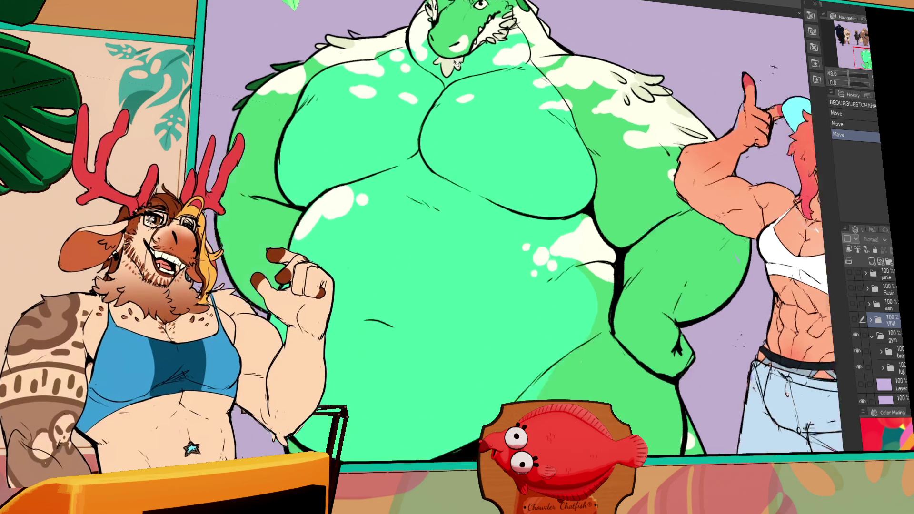
scroll(456, 63, down, 5)
drag(618, 333, 465, 387)
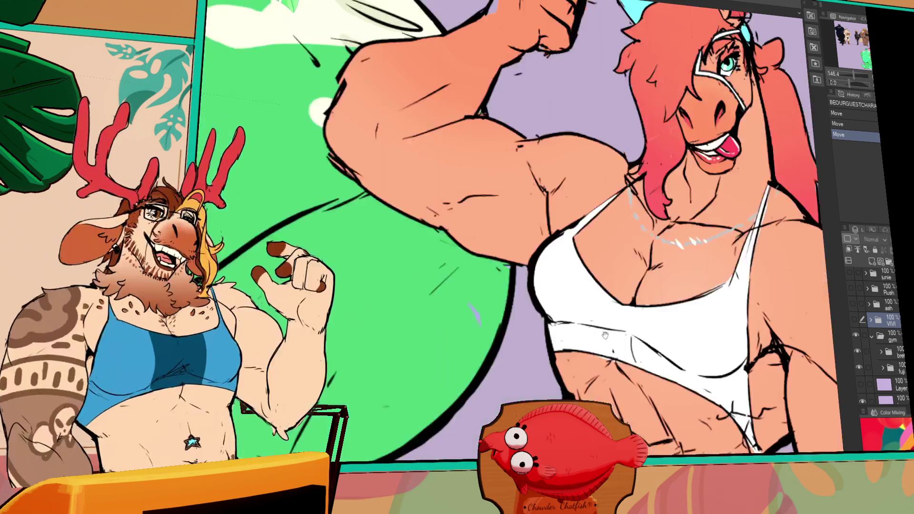
scroll(465, 386, up, 3)
scroll(466, 386, up, 2)
mouse_move(505, 332)
mouse_down()
mouse_move(515, 327)
mouse_move(514, 337)
mouse_move(612, 363)
mouse_move(717, 372)
mouse_move(795, 437)
mouse_up()
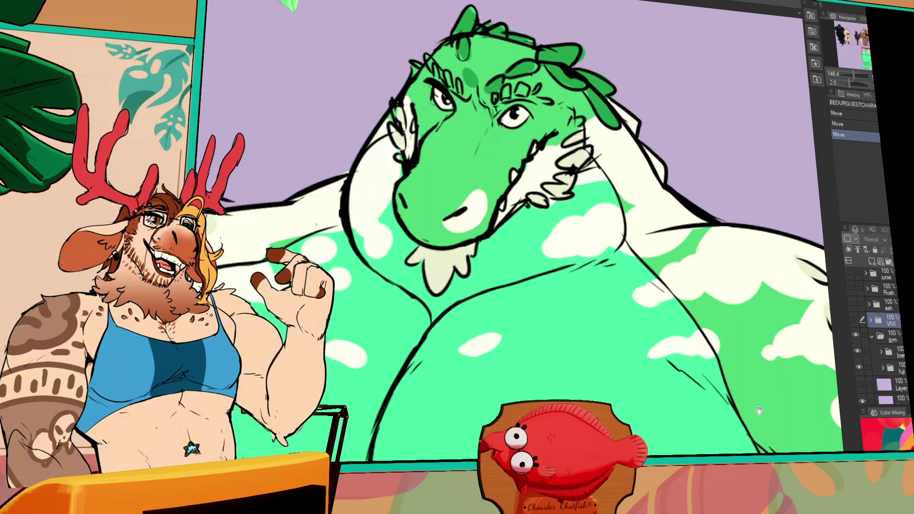
drag(751, 398, 757, 397)
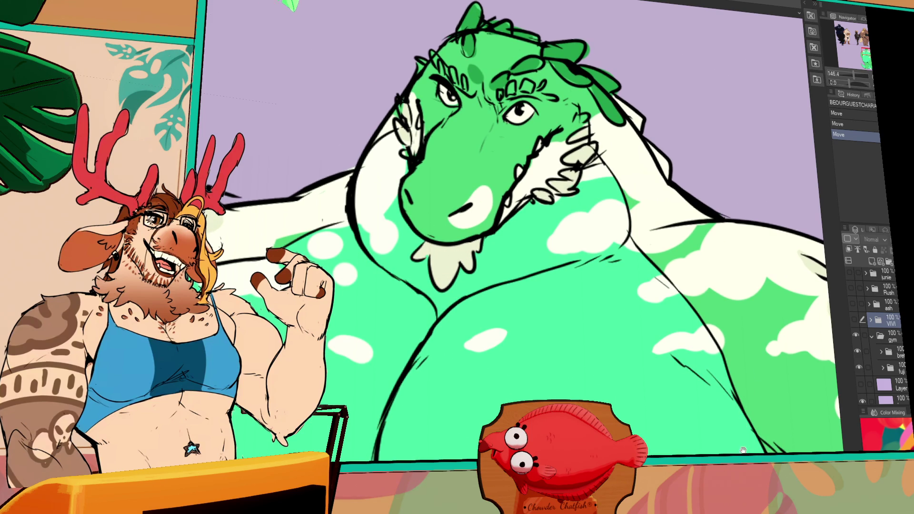
mouse_move(721, 362)
mouse_down()
mouse_move(692, 286)
mouse_move(729, 291)
mouse_move(733, 378)
mouse_up()
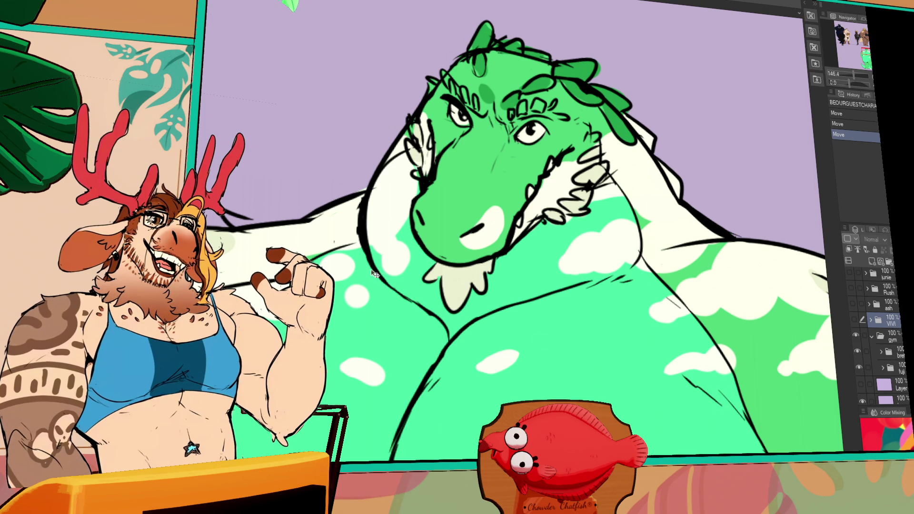
Zoom back out to view the full characters on the group canvas.
scroll(573, 356, down, 2)
scroll(573, 356, down, 3)
mouse_move(595, 362)
mouse_down()
mouse_move(597, 223)
mouse_move(608, 260)
mouse_up()
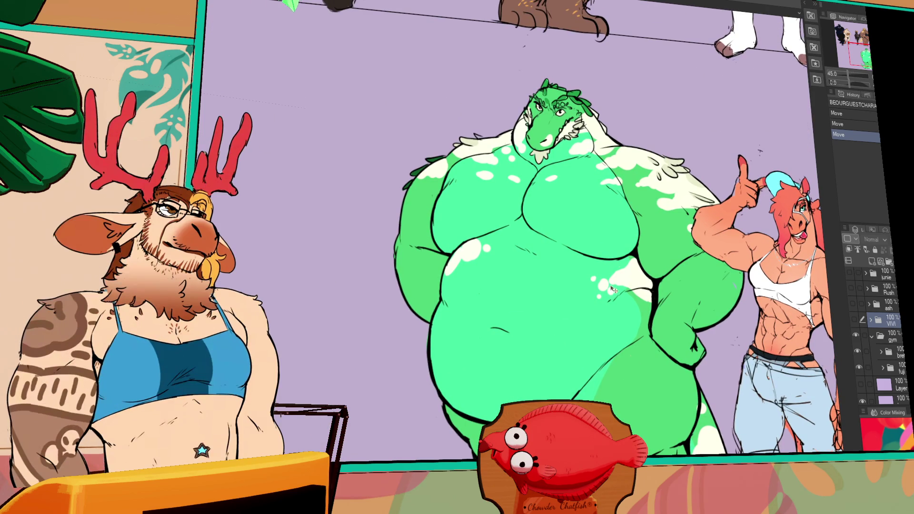
scroll(637, 233, down, 2)
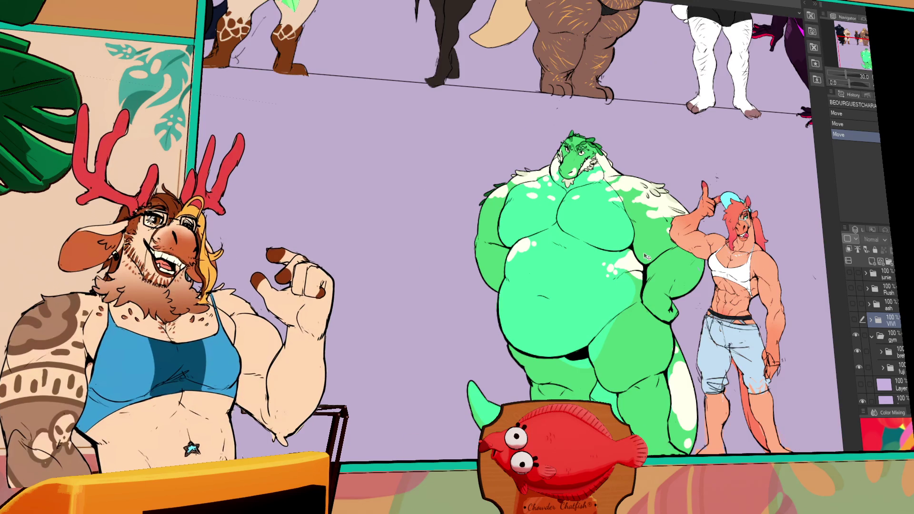
scroll(647, 257, up, 5)
scroll(516, 213, up, 1)
scroll(504, 238, down, 5)
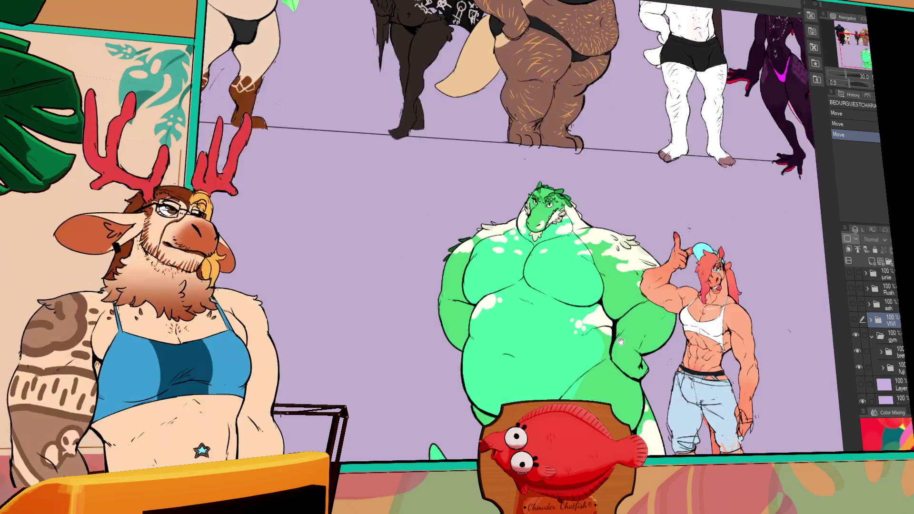
scroll(504, 238, up, 1)
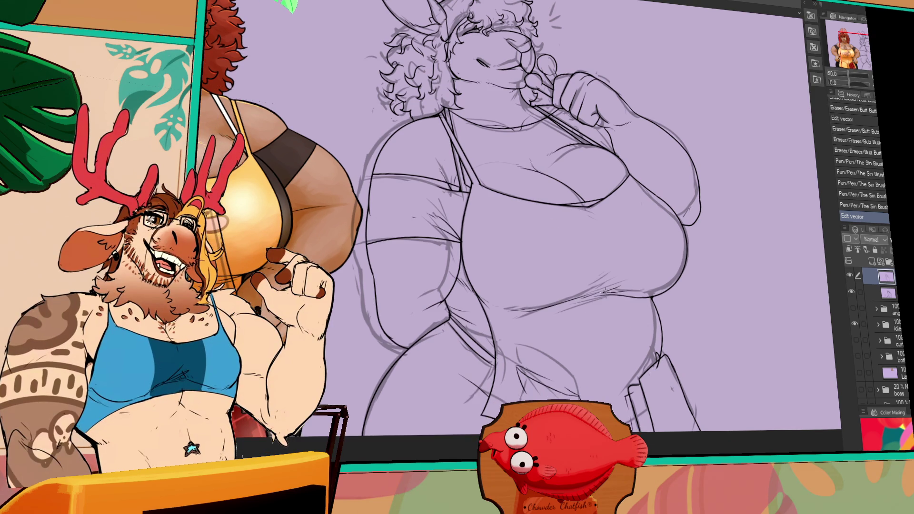
Set the kangaroo lineart as the reference layer and add a new blank colour layer.
scroll(659, 319, up, 3)
scroll(461, 229, down, 3)
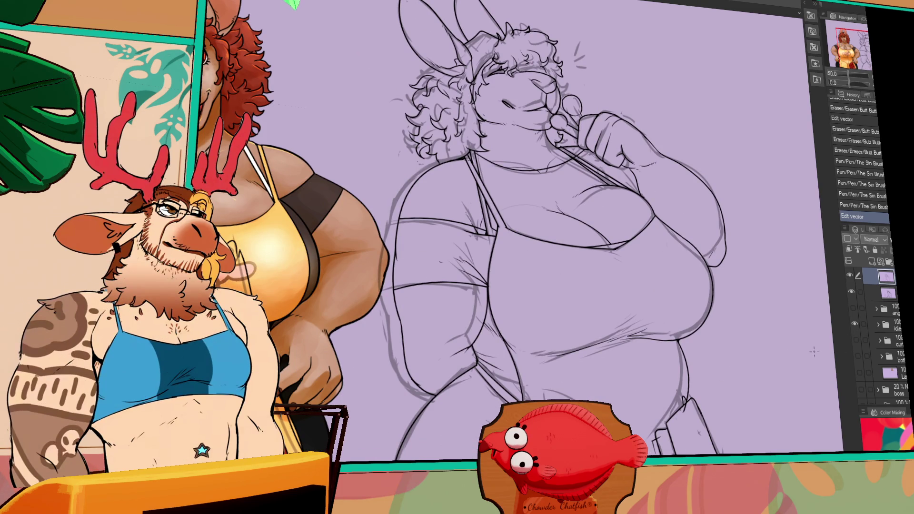
click(884, 292)
click(886, 277)
click(857, 249)
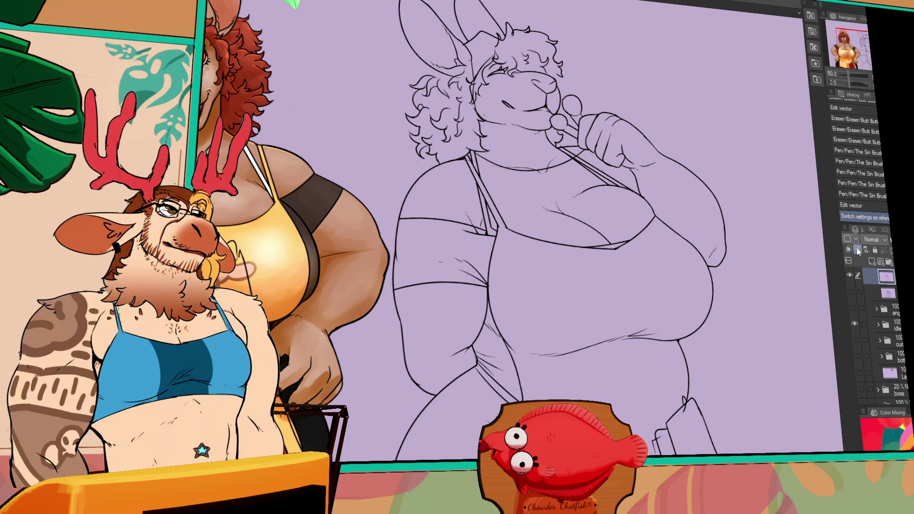
click(849, 260)
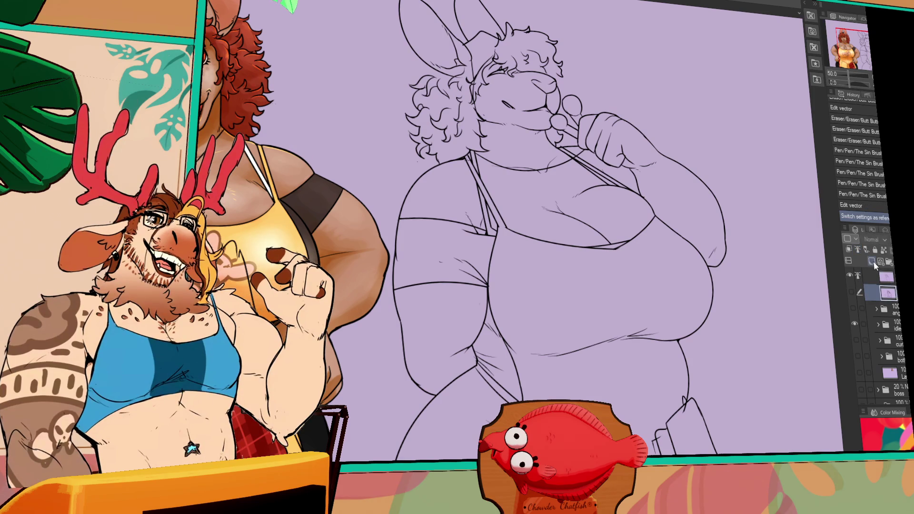
Expand the idle folder, hide three of its layers, and add another new top layer.
drag(638, 317, 767, 292)
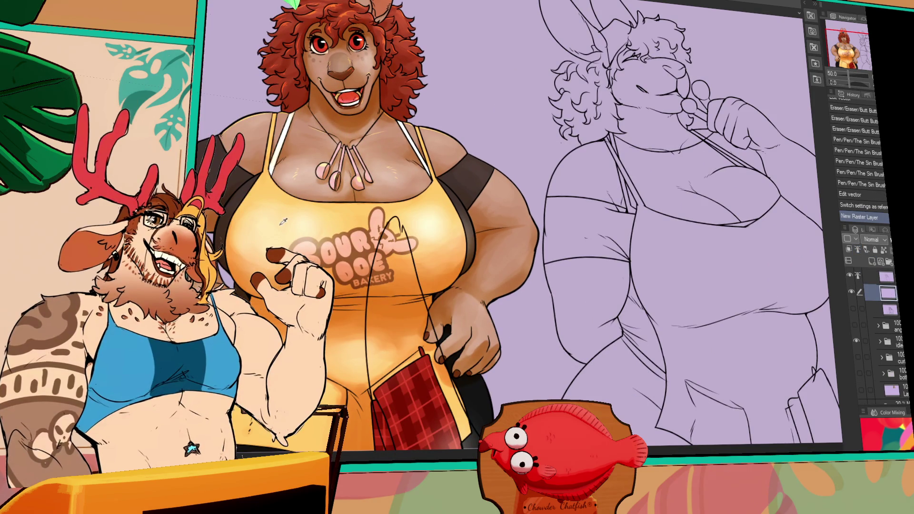
click(879, 342)
scroll(862, 370, down, 2)
drag(862, 365, 862, 387)
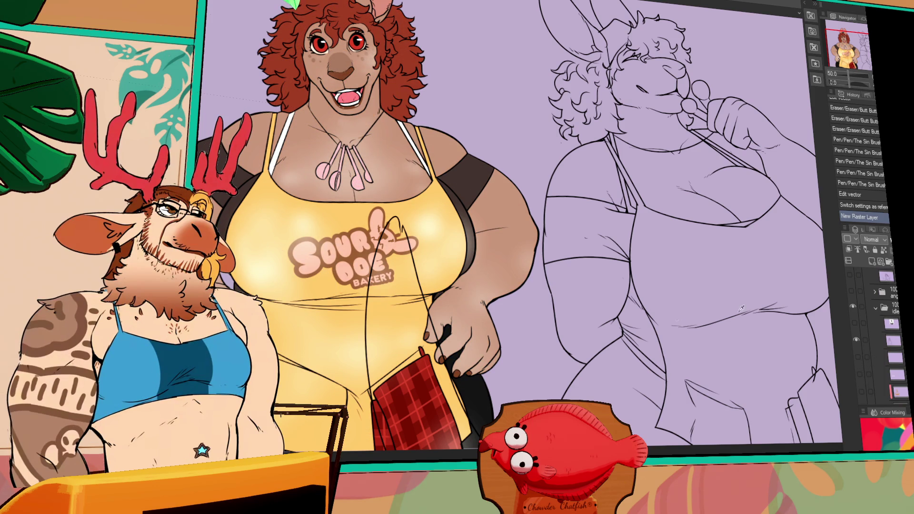
click(876, 276)
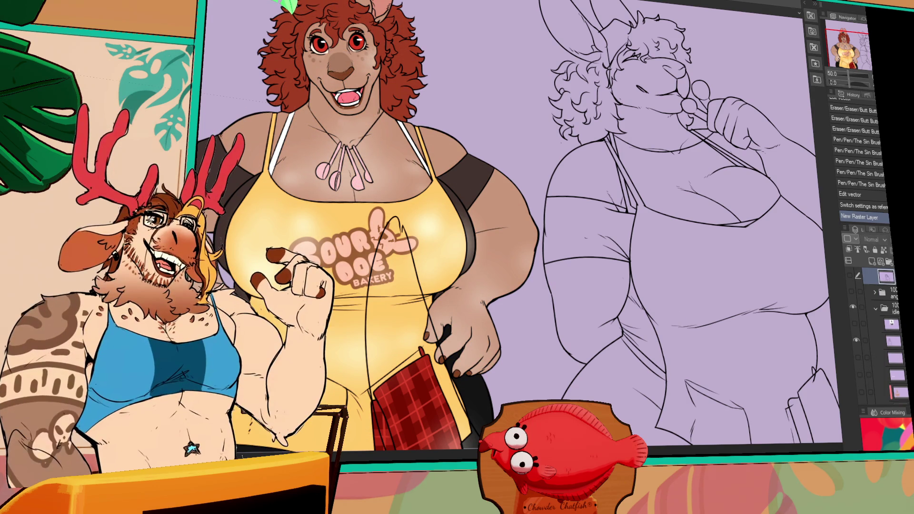
key(ctrl+shift+n)
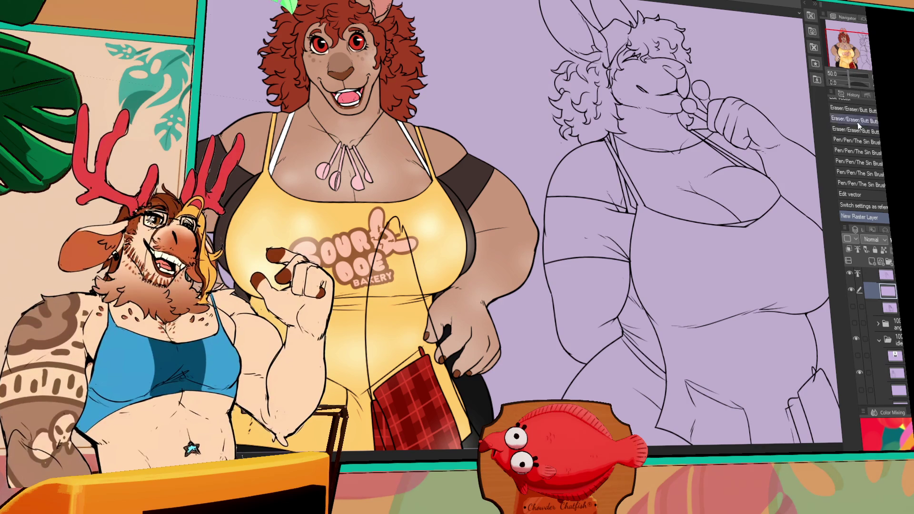
key(ctrl+minus)
Lasso around the kangaroo sketch on the colour layer and fill it flat tan.
mouse_move(453, 401)
mouse_down()
mouse_move(457, 274)
mouse_move(519, 33)
mouse_move(723, 324)
mouse_move(661, 363)
mouse_up()
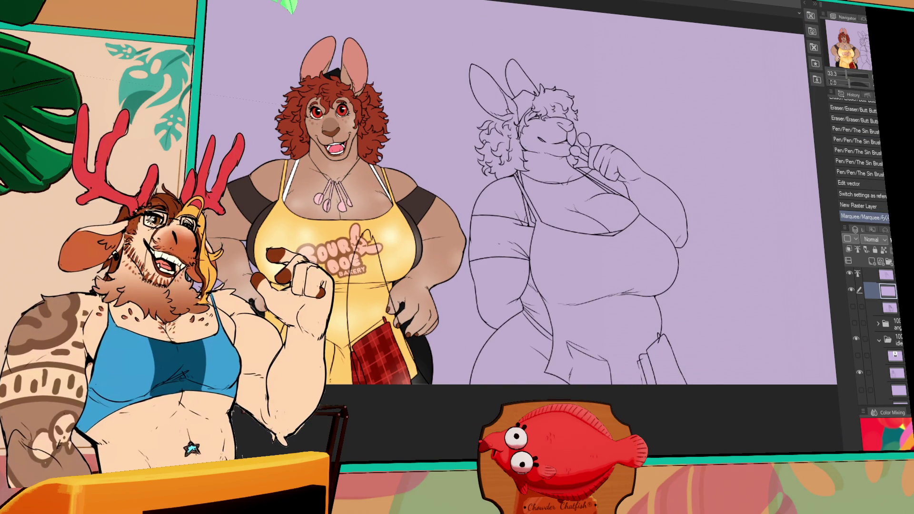
click(876, 275)
click(880, 292)
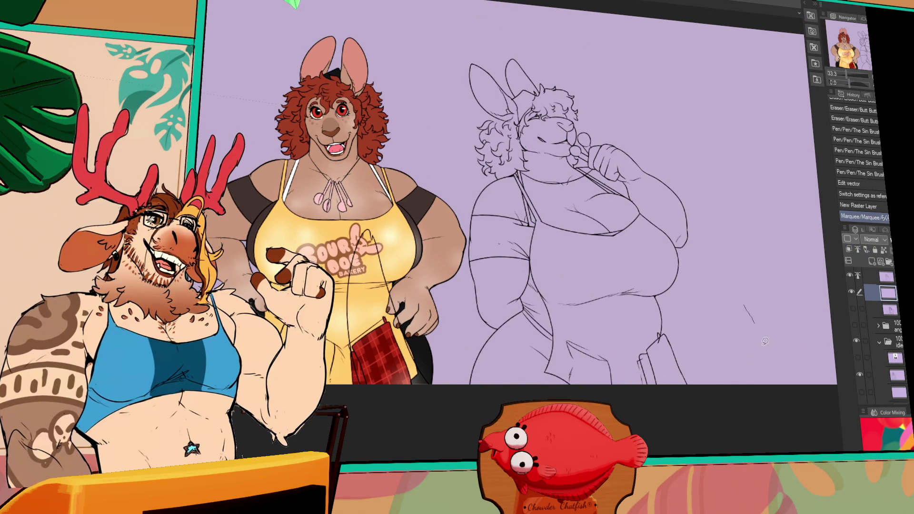
mouse_move(459, 414)
mouse_down()
mouse_move(475, 29)
mouse_move(597, 367)
mouse_up()
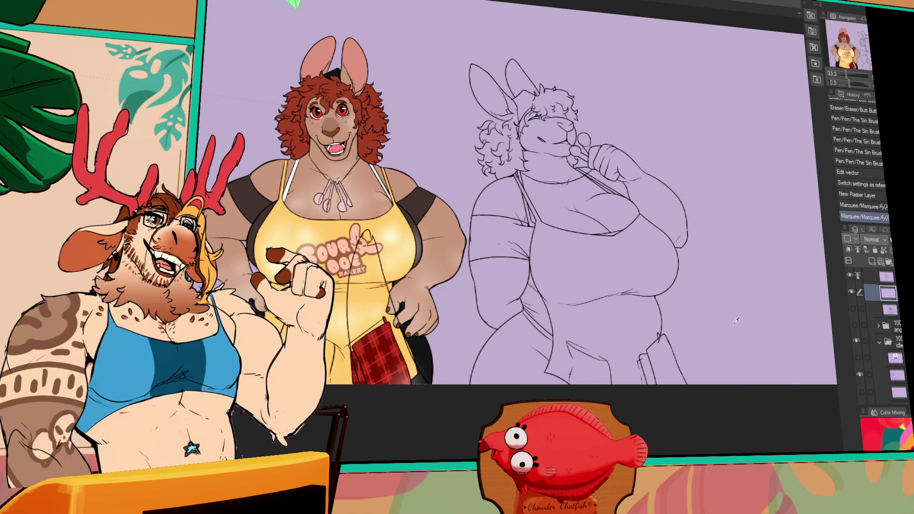
mouse_move(476, 425)
mouse_down()
mouse_move(446, 347)
mouse_move(497, 35)
mouse_move(723, 450)
mouse_move(705, 457)
mouse_up()
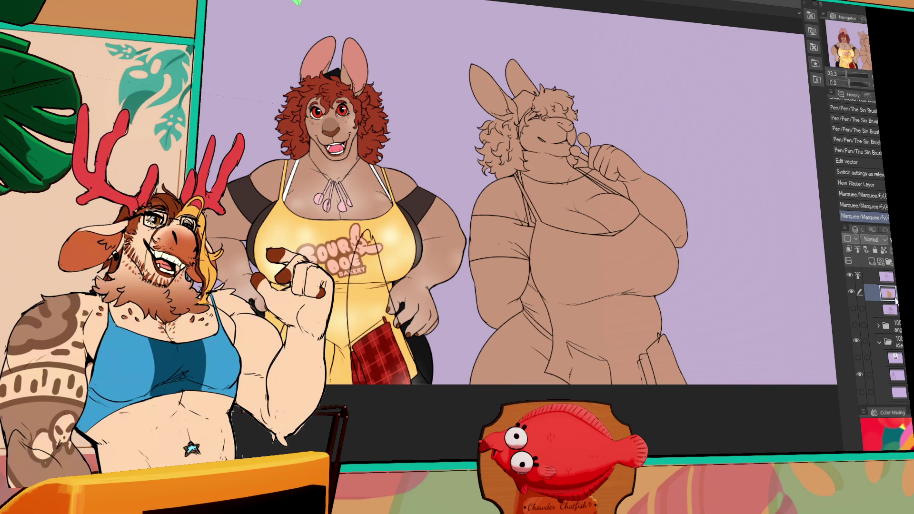
Erase the tan spilling past the lineart, then fill the apron yellow.
click(886, 276)
drag(619, 372, 632, 374)
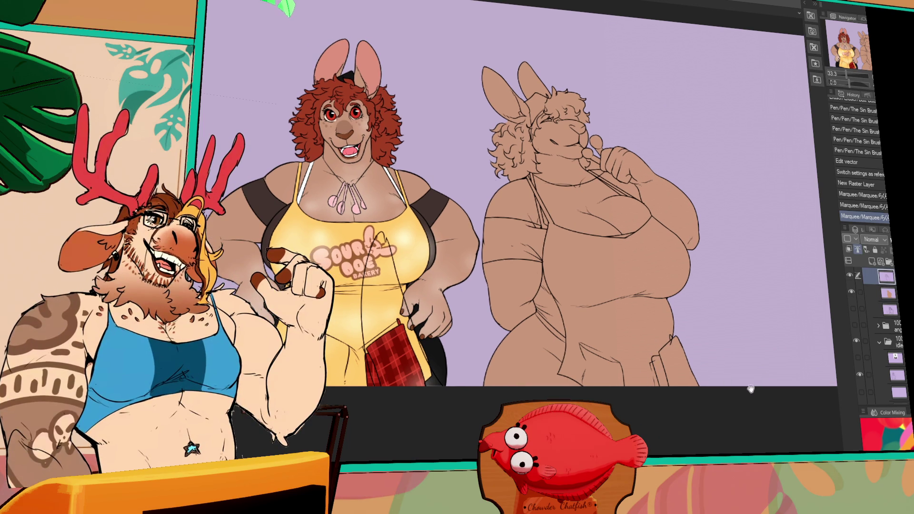
drag(756, 381, 752, 389)
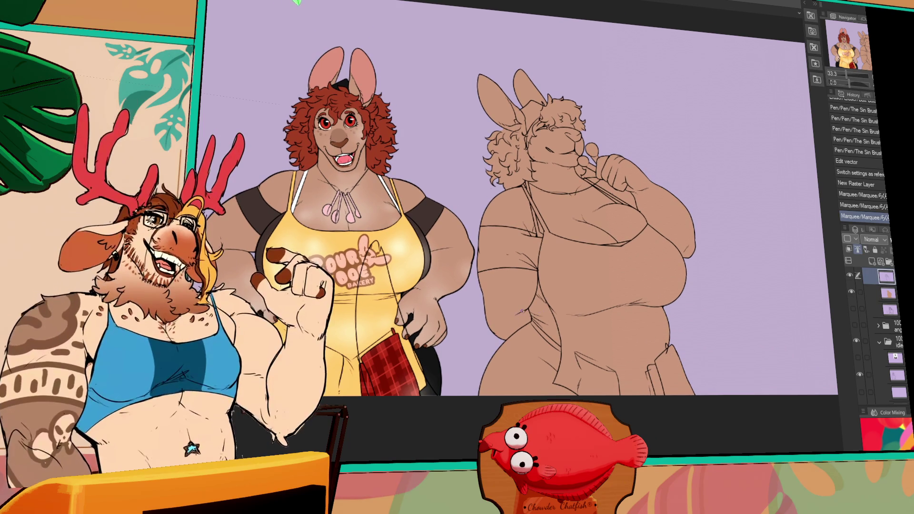
click(547, 319)
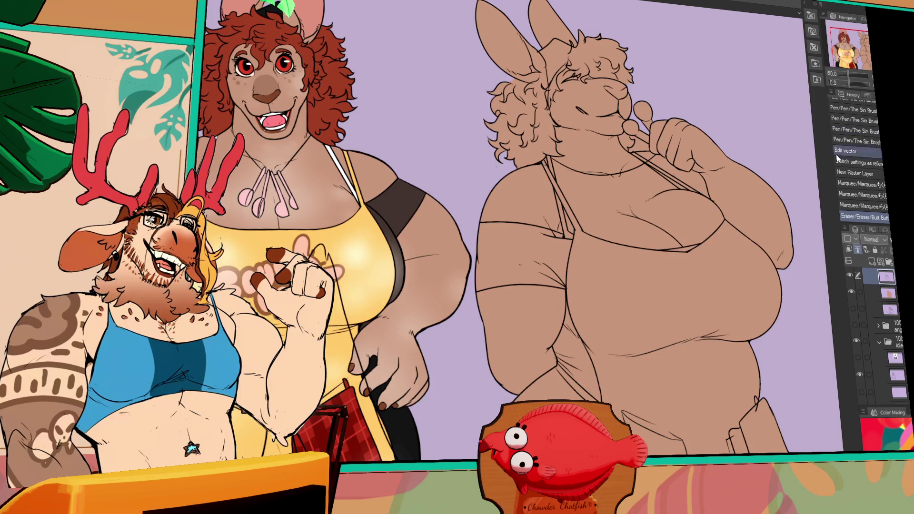
key(ctrl+plus)
drag(520, 284, 528, 278)
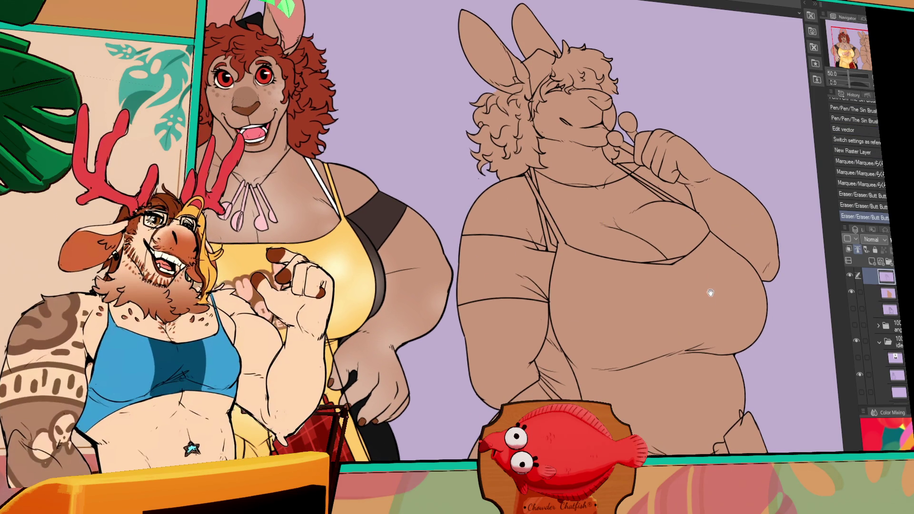
scroll(712, 287, down, 1)
scroll(713, 233, up, 2)
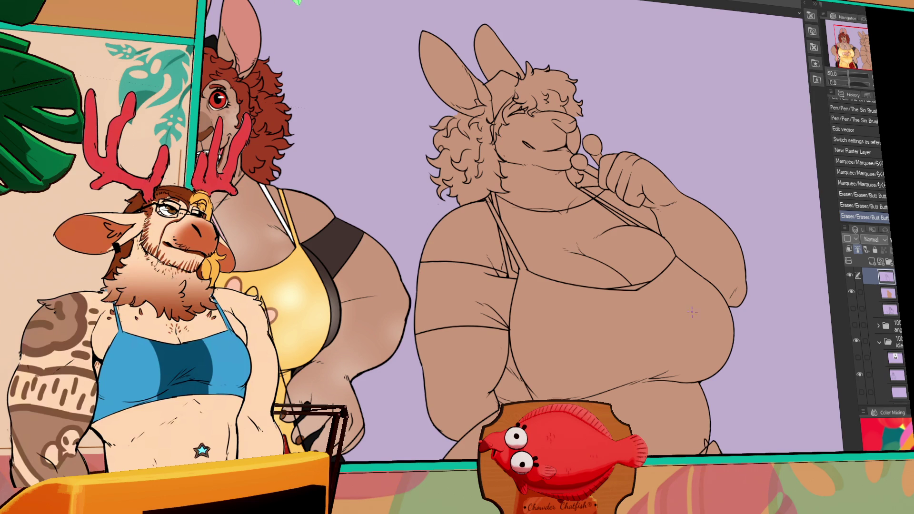
click(674, 335)
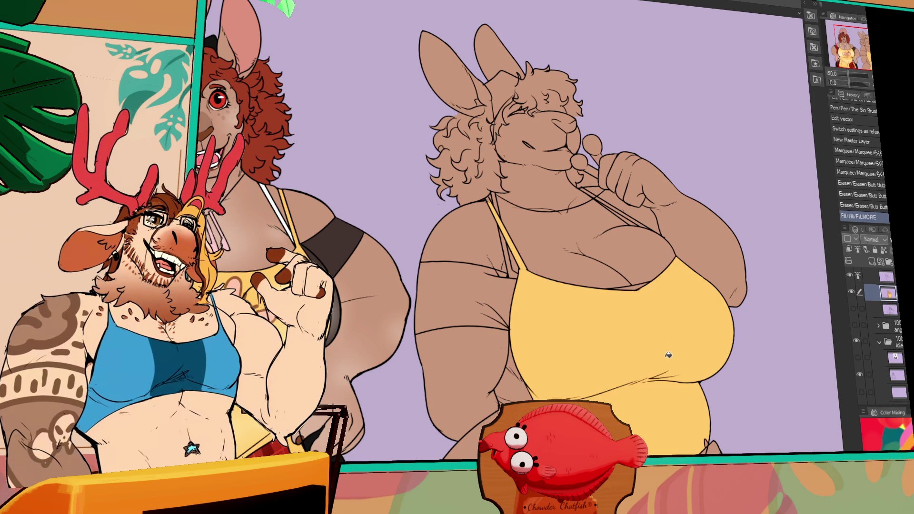
Fill the apron gap and strap yellow, then undo a trial dark arm-band fill.
click(633, 216)
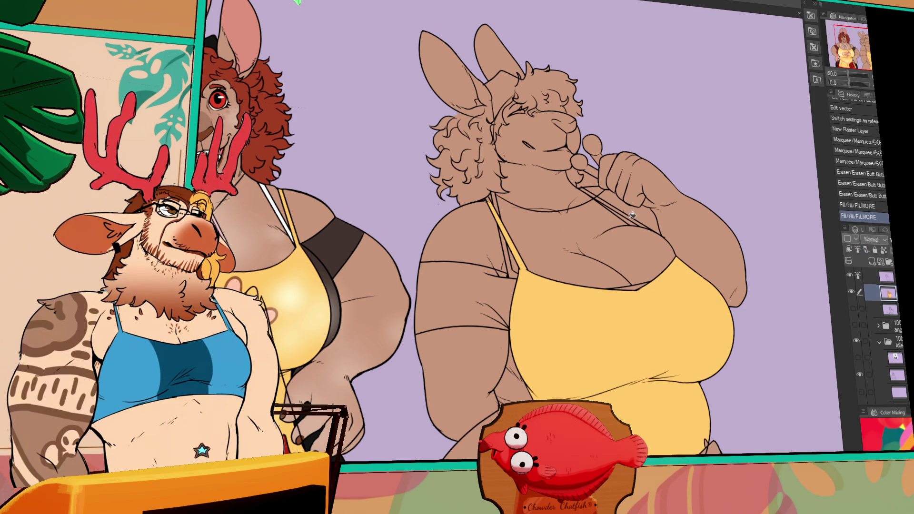
click(594, 190)
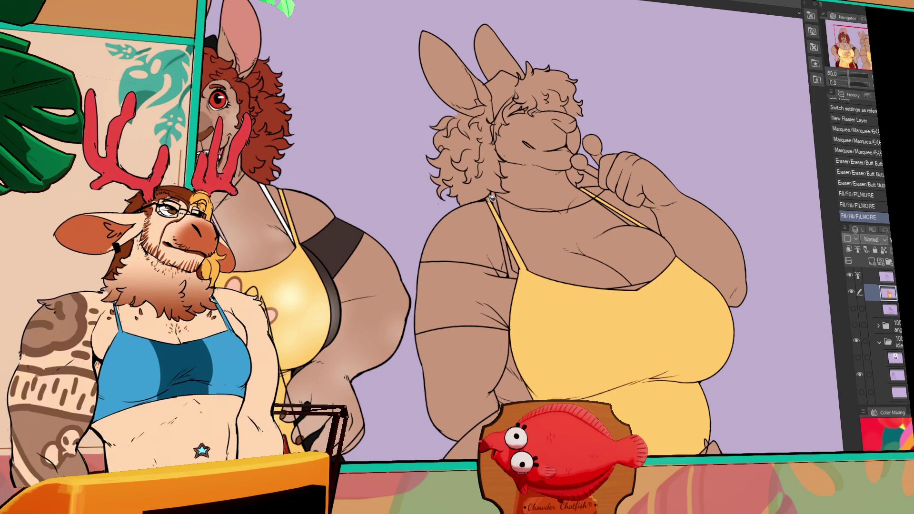
drag(485, 197, 492, 175)
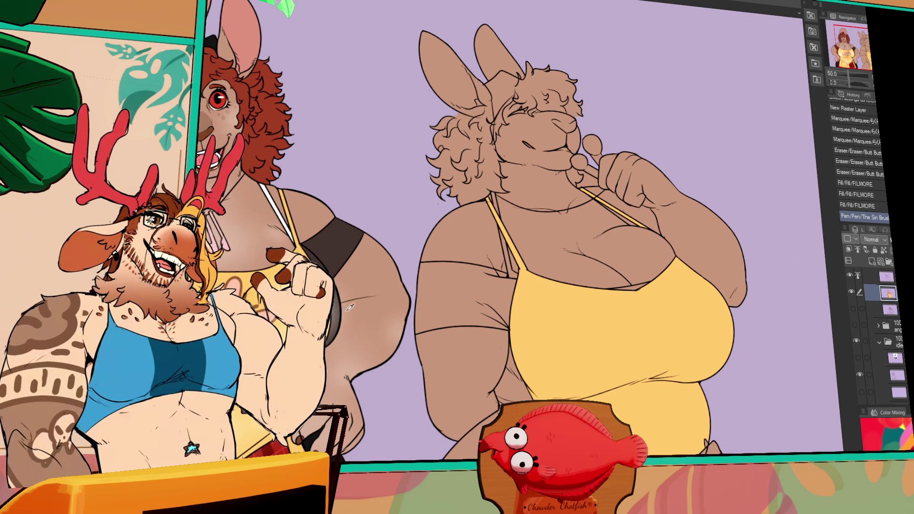
click(493, 292)
click(503, 269)
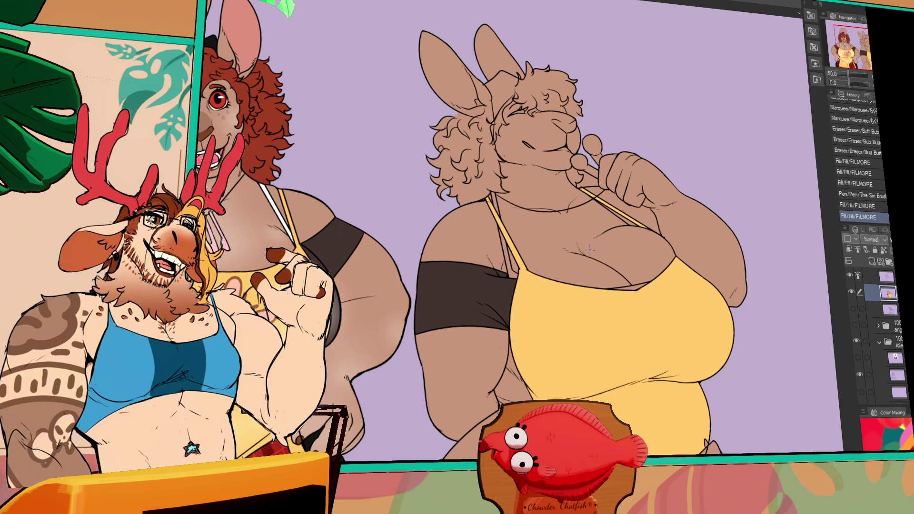
key(ctrl+z)
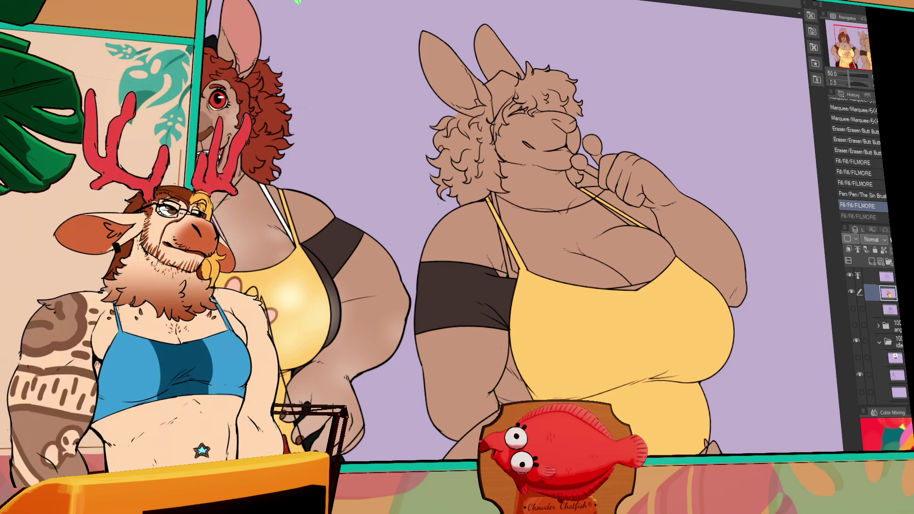
key(ctrl+z)
Lower the upper arm-band line, then fill the left band, under-breast strip and arm-belly gap dark.
mouse_move(482, 267)
mouse_down()
mouse_move(490, 276)
mouse_move(502, 267)
mouse_up()
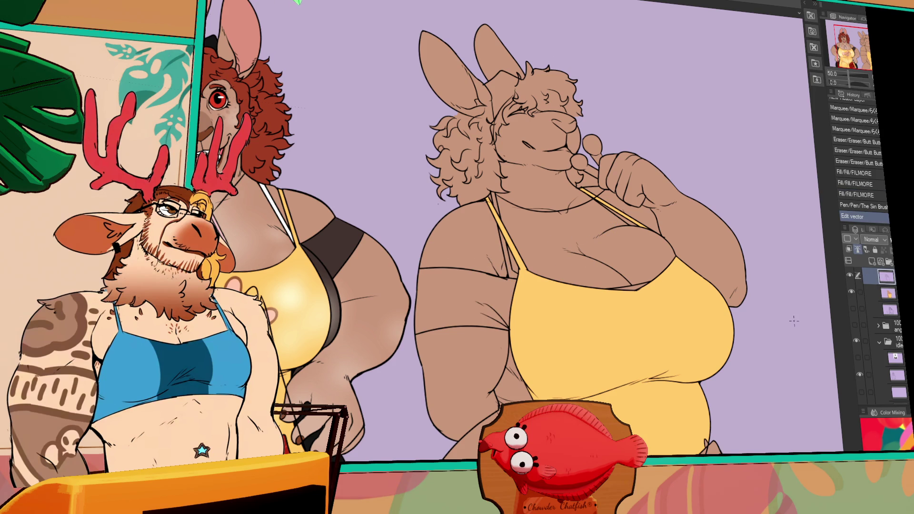
key(alt+bracketleft)
click(466, 295)
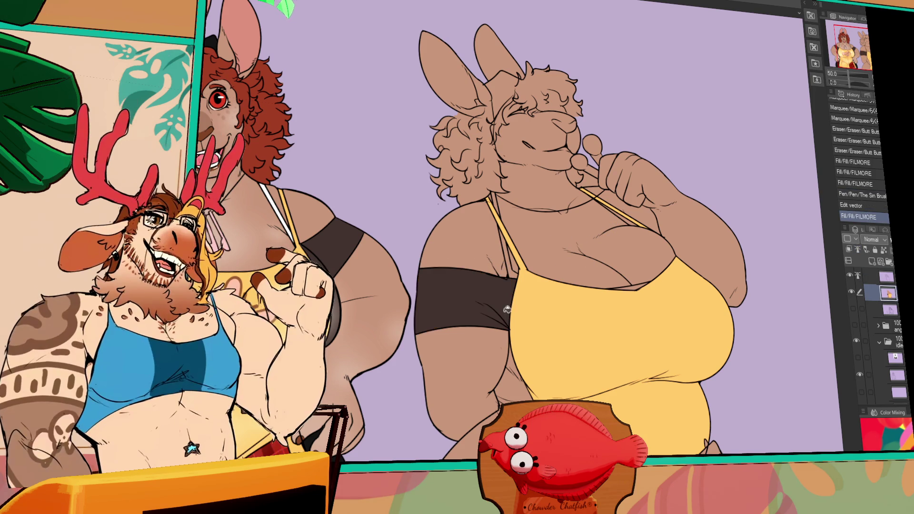
click(630, 291)
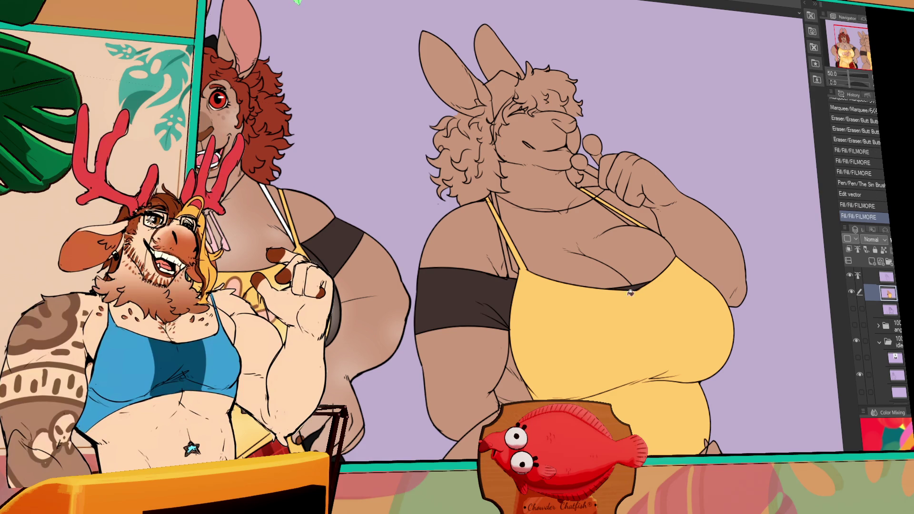
click(511, 393)
click(513, 361)
Touch up small dark gaps near the belly and fill the thin apron edge yellow.
click(527, 382)
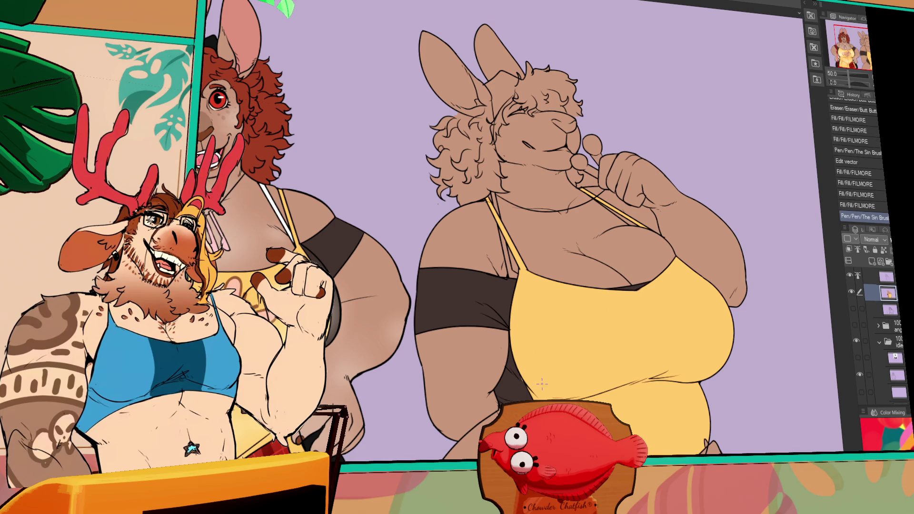
click(518, 373)
click(521, 378)
click(523, 381)
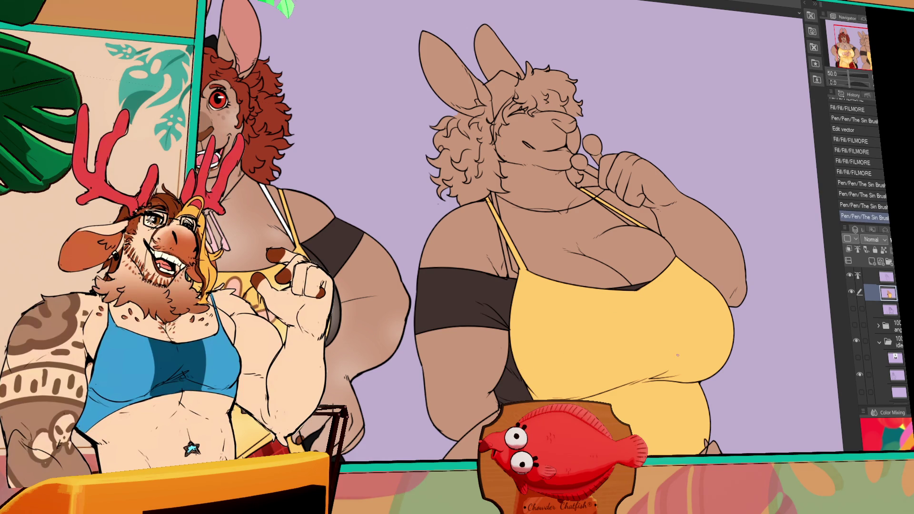
drag(666, 354, 670, 341)
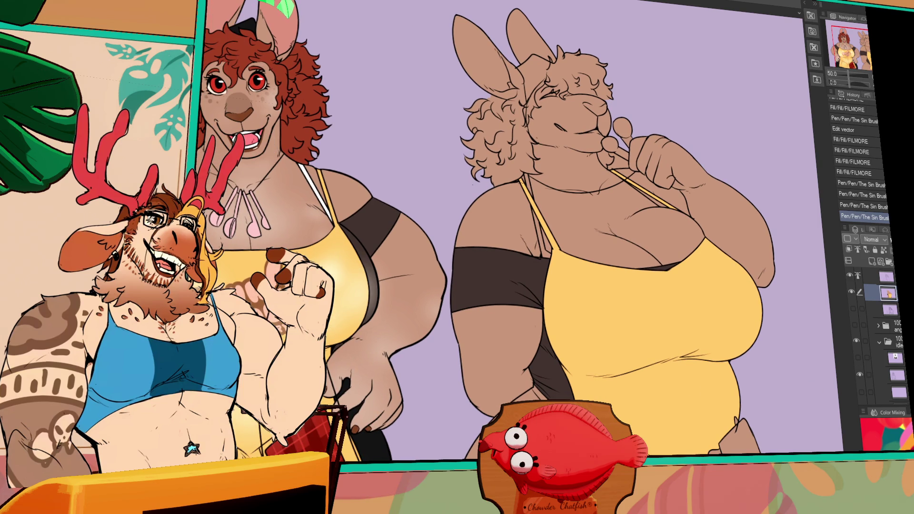
click(526, 395)
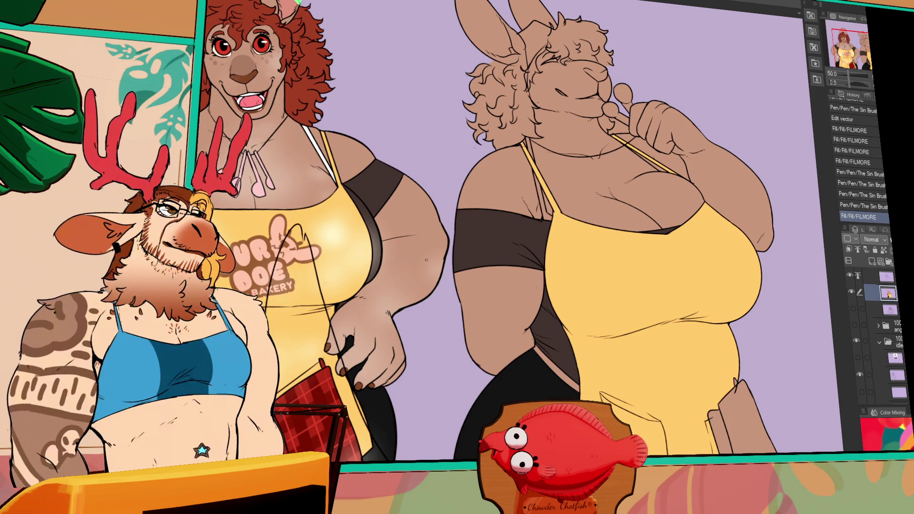
click(589, 385)
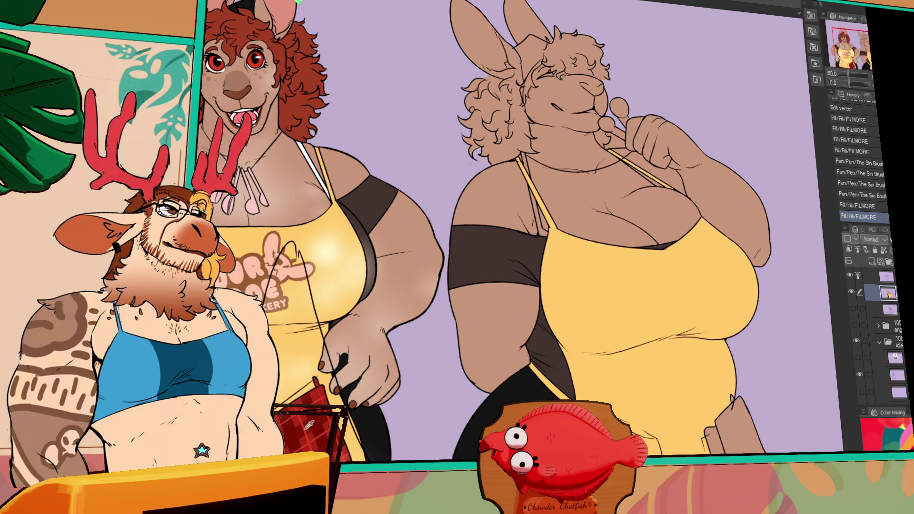
Fill the lower-right bag dark red, erasing stray marks and touching up its edge.
click(718, 428)
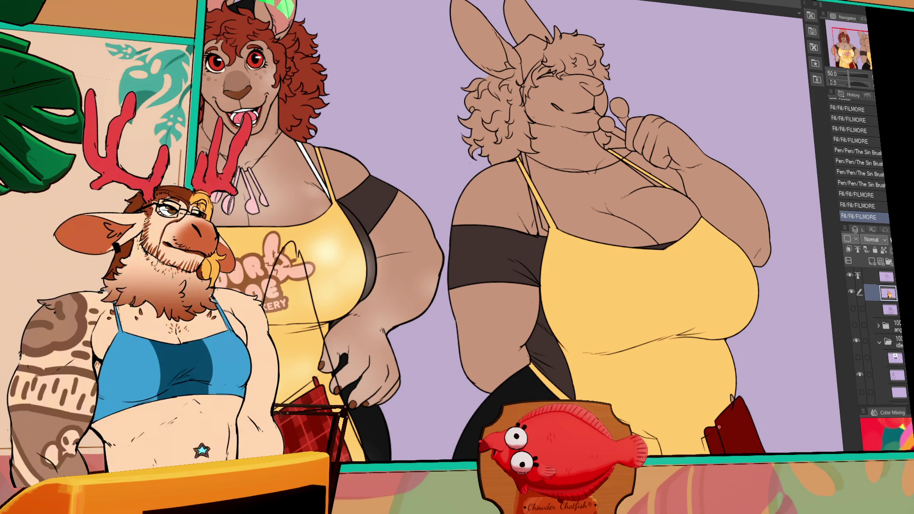
click(876, 276)
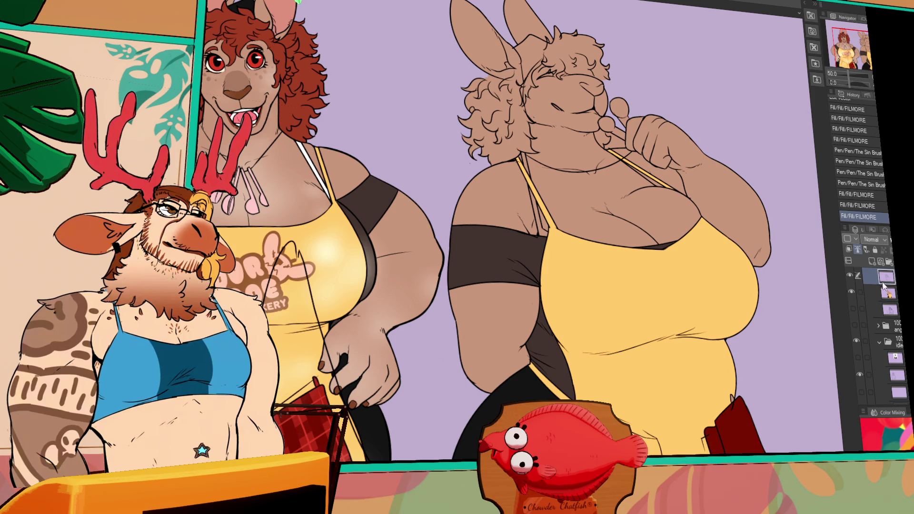
click(717, 431)
click(743, 402)
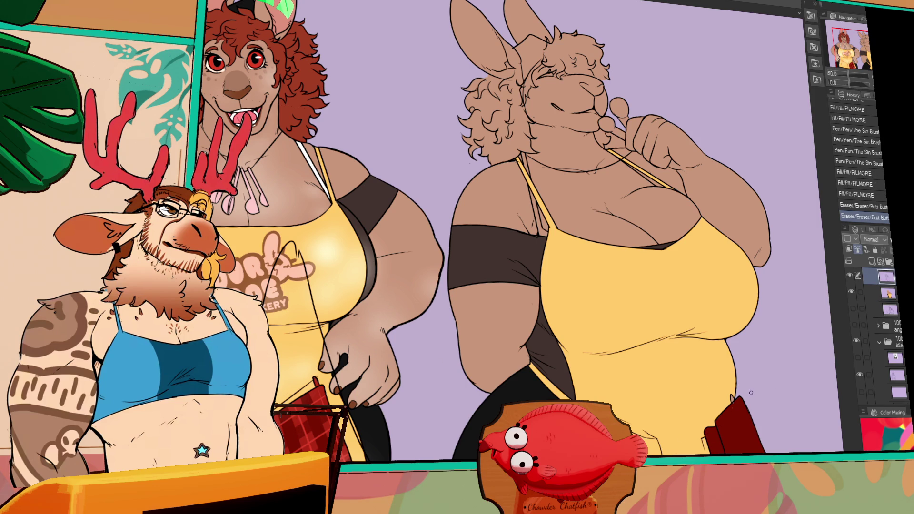
click(876, 293)
drag(735, 409, 731, 398)
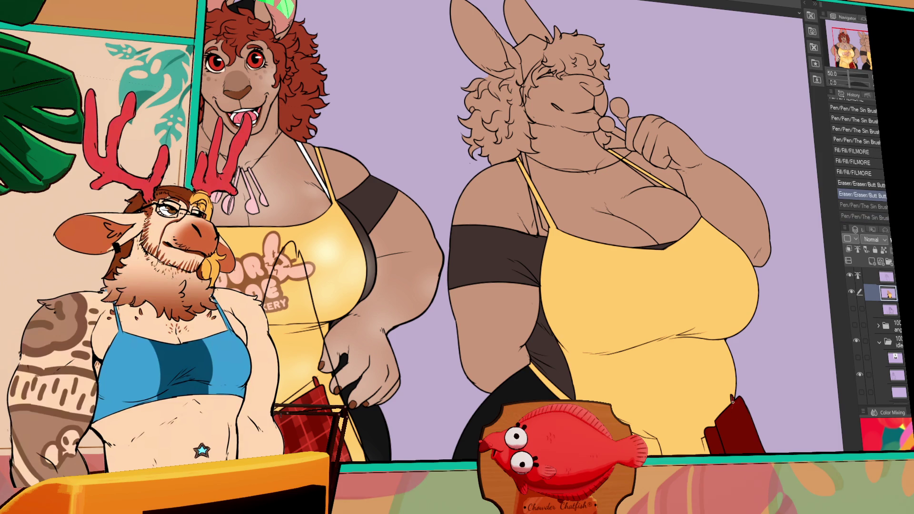
drag(748, 386, 733, 417)
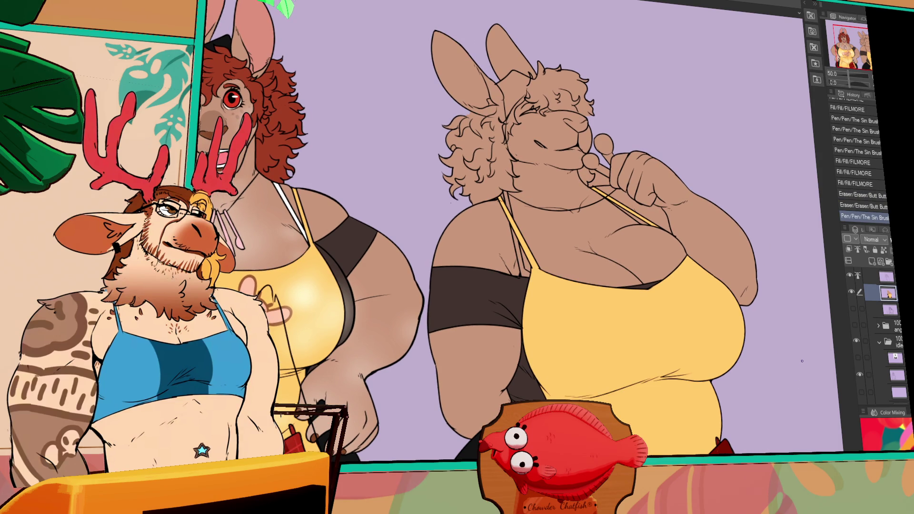
Bring the figure into view and fill three strap sections white on the colour layer.
click(886, 276)
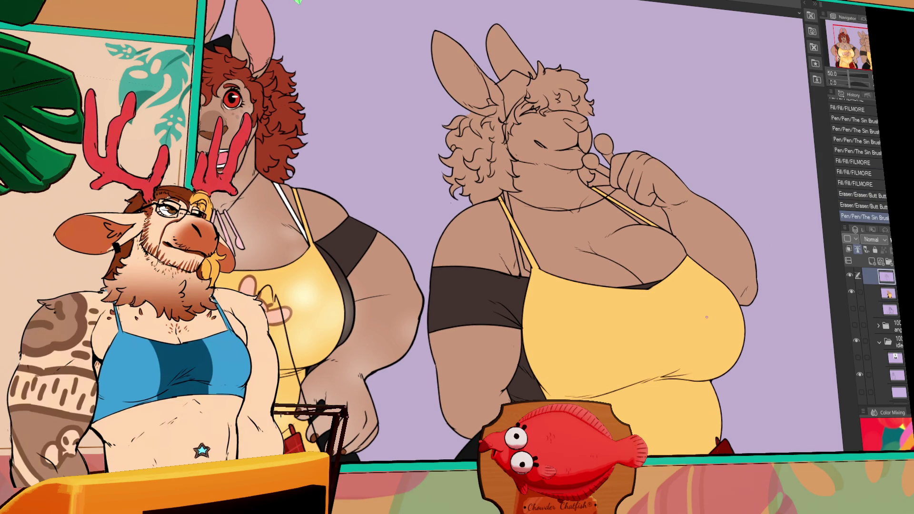
mouse_move(679, 229)
mouse_down()
mouse_move(668, 236)
mouse_move(671, 248)
mouse_up()
drag(671, 247, 675, 253)
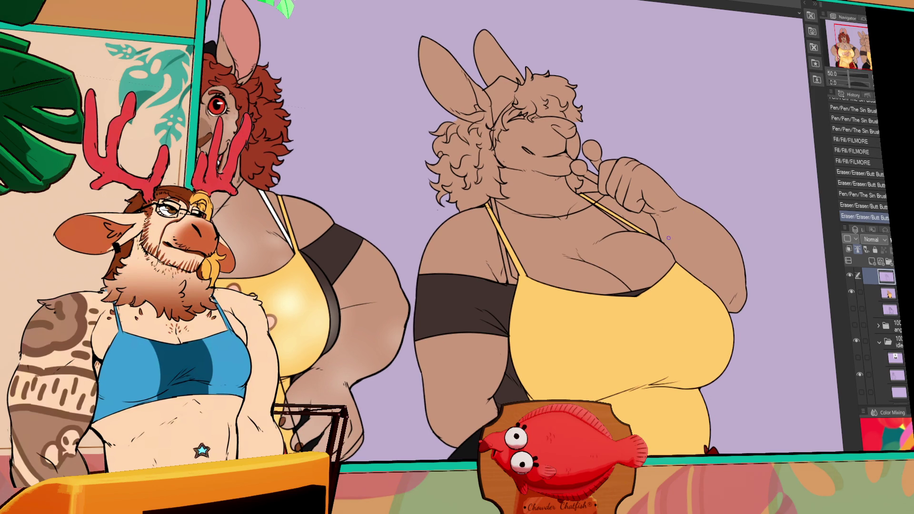
drag(733, 342, 707, 349)
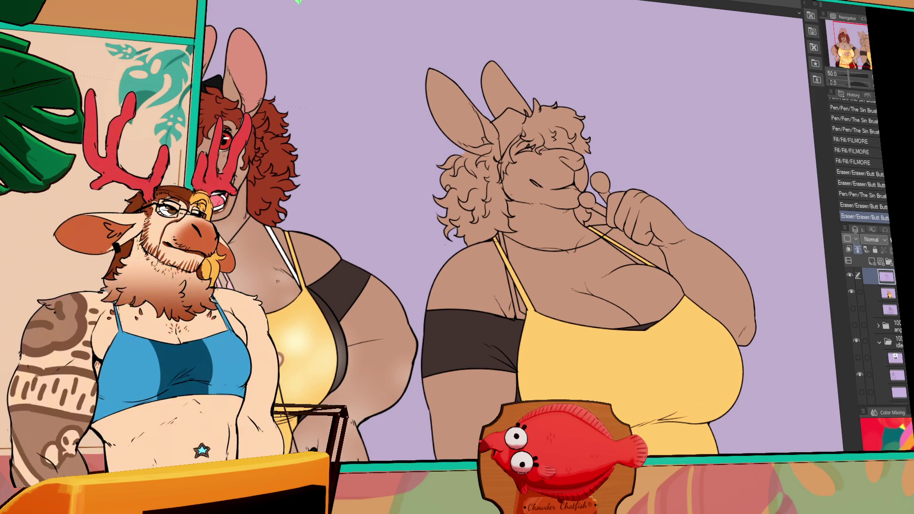
drag(393, 238, 534, 253)
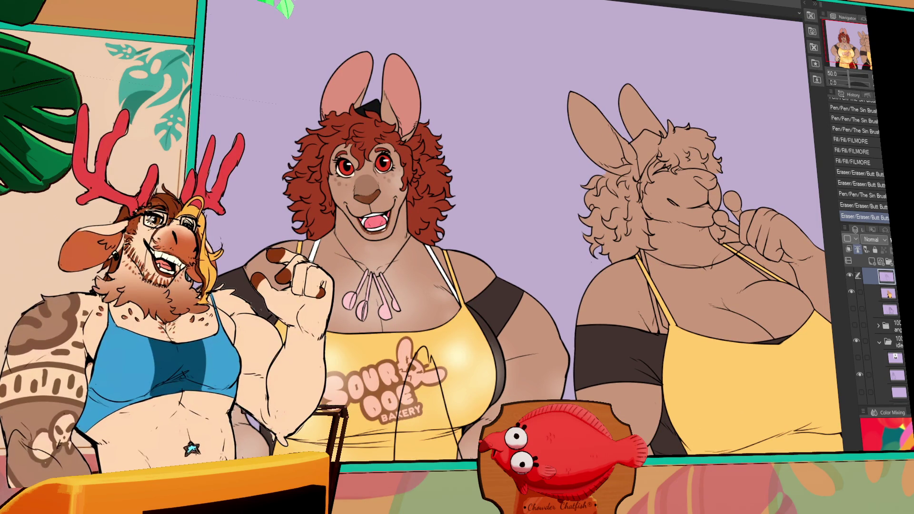
click(887, 293)
drag(429, 238, 429, 246)
click(663, 327)
click(648, 264)
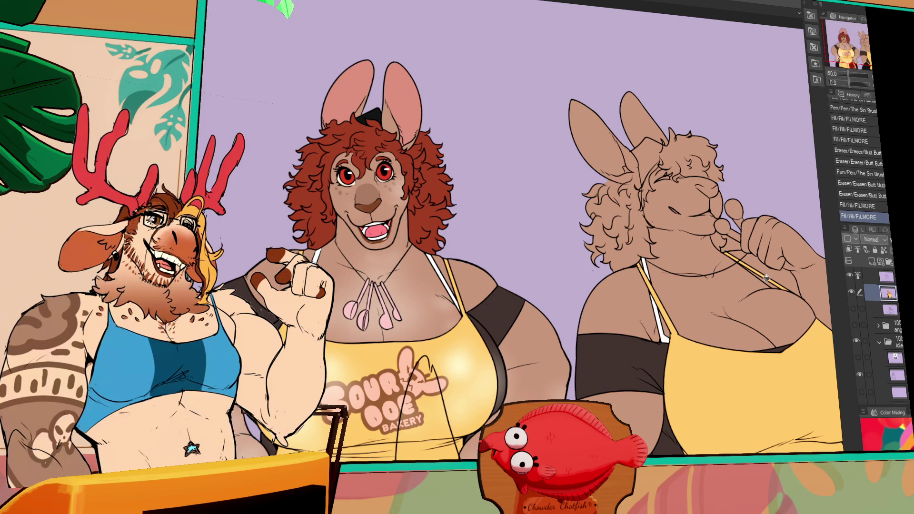
click(762, 275)
Touch up the white strap with small pen strokes.
drag(766, 271, 783, 284)
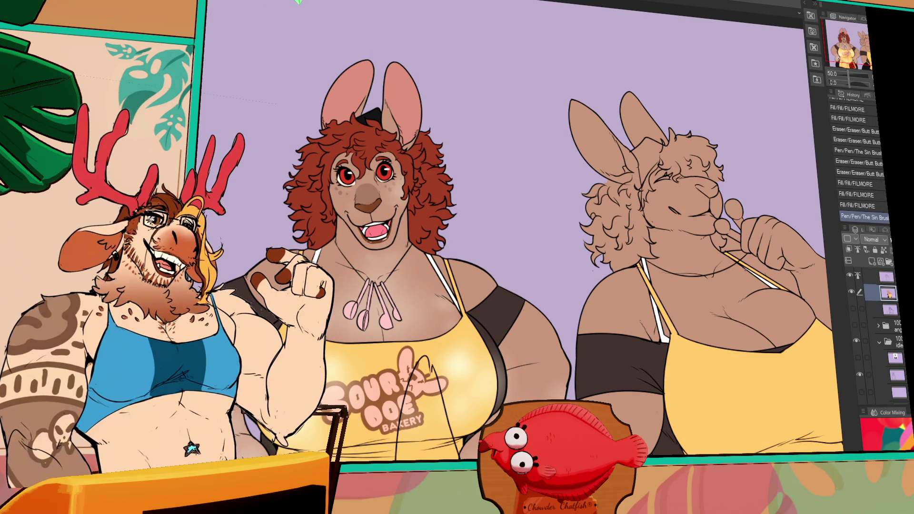
key(ctrl+z)
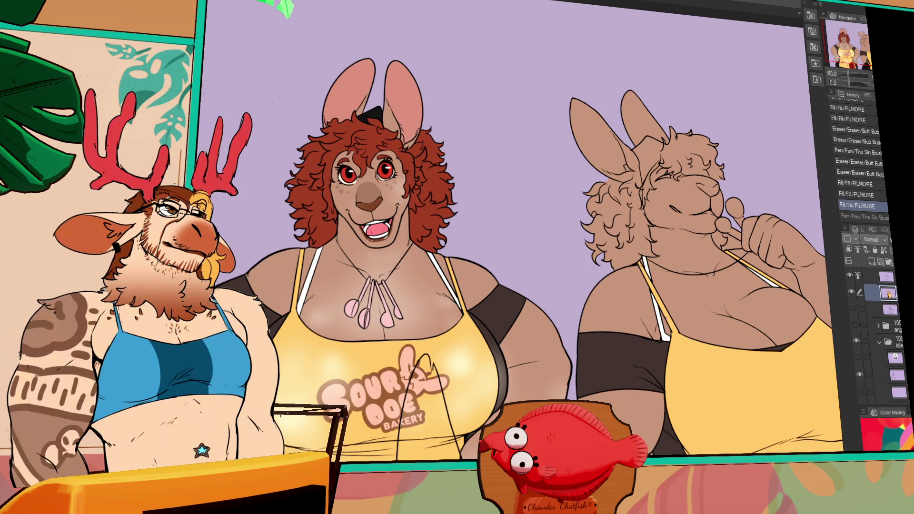
scroll(659, 323, down, 1)
scroll(664, 339, down, 1)
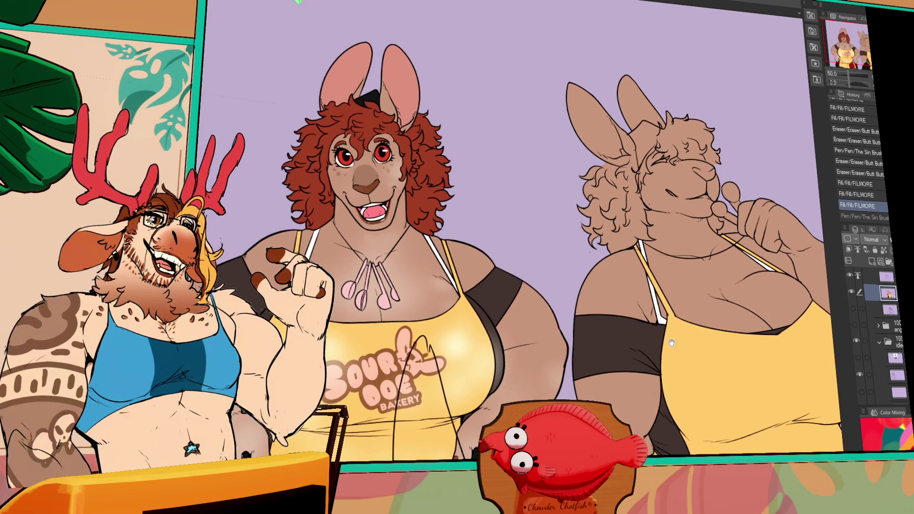
key(ctrl+y)
click(731, 278)
drag(731, 278, 694, 297)
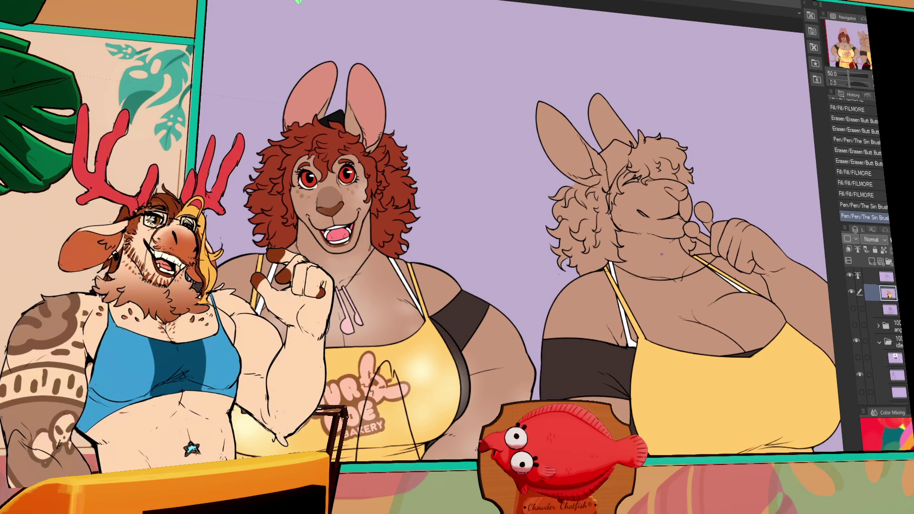
Erase marks near the right character's eye and delete the selected neck area.
key(alt+bracketright)
drag(618, 219, 616, 212)
drag(615, 210, 610, 198)
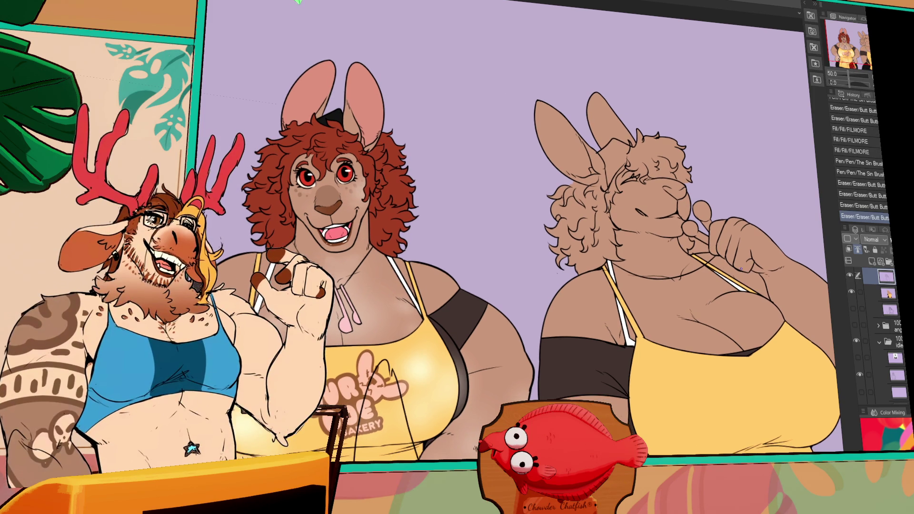
click(695, 243)
key(Delete)
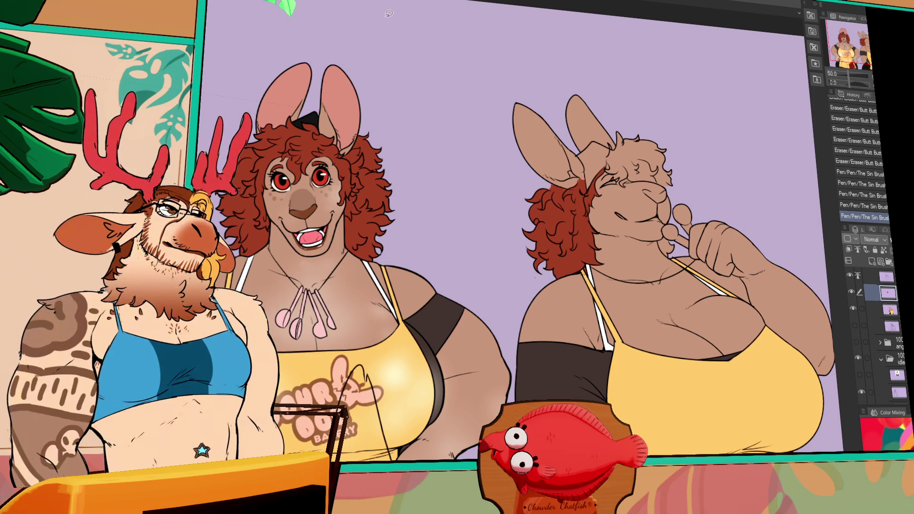
Lasso the right kangaroo's hat and fill it solid black.
mouse_move(679, 168)
mouse_down()
mouse_move(655, 190)
mouse_move(616, 185)
mouse_move(601, 169)
mouse_move(609, 143)
mouse_move(688, 136)
mouse_move(680, 169)
mouse_up()
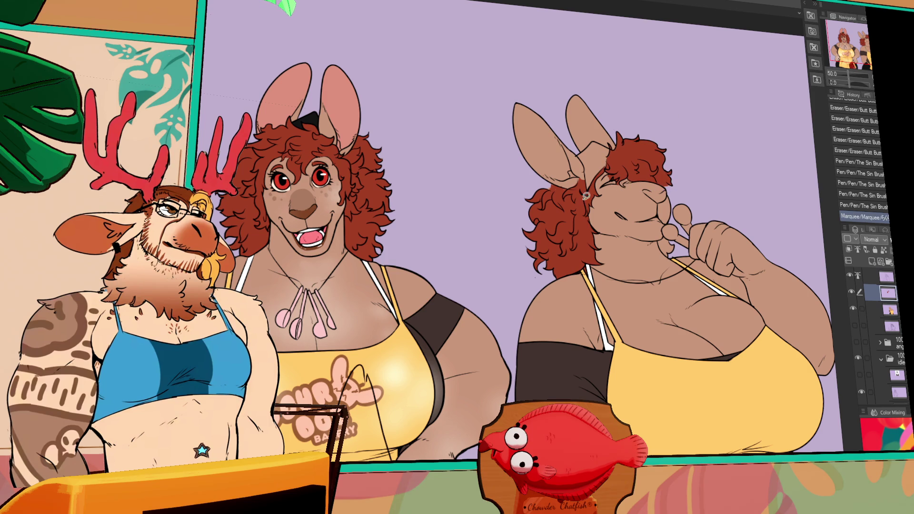
click(595, 162)
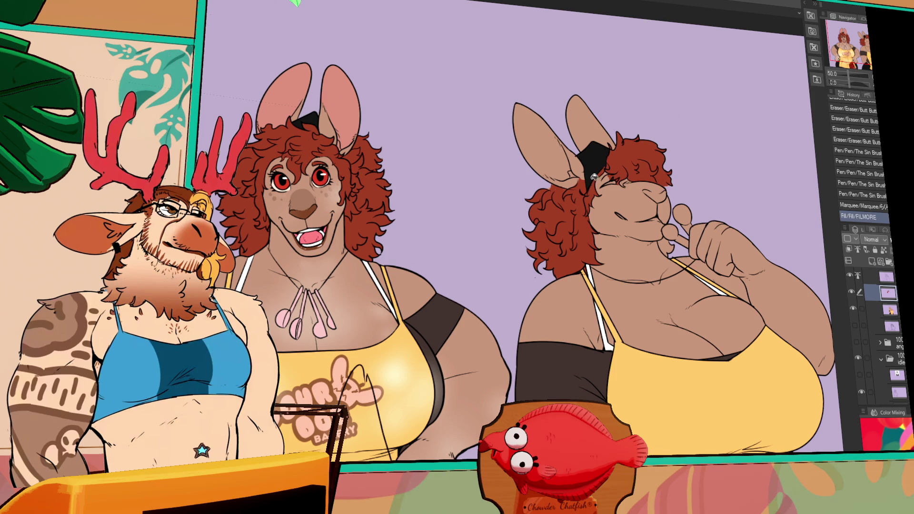
drag(735, 229, 630, 201)
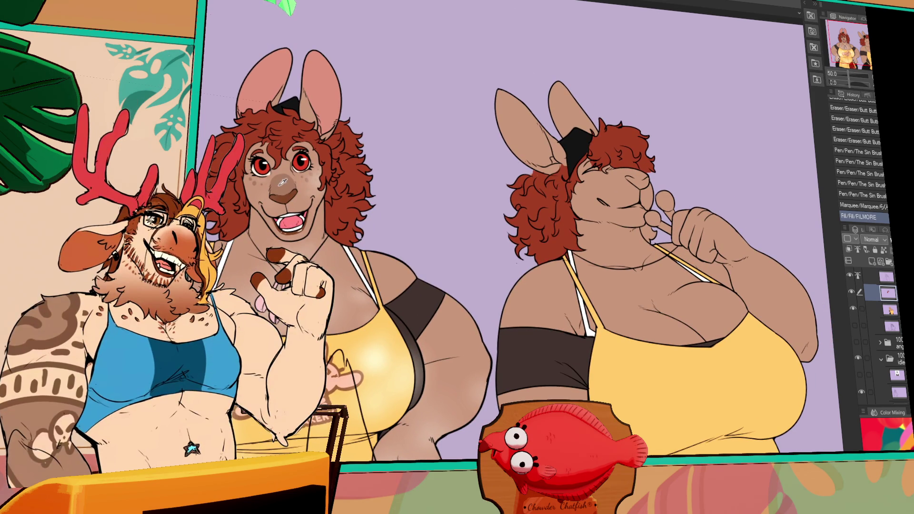
scroll(629, 200, up, 2)
Fill a small gap and ink small touch-up strokes around the right kangaroo's eye and nose.
click(615, 192)
key(g)
click(627, 186)
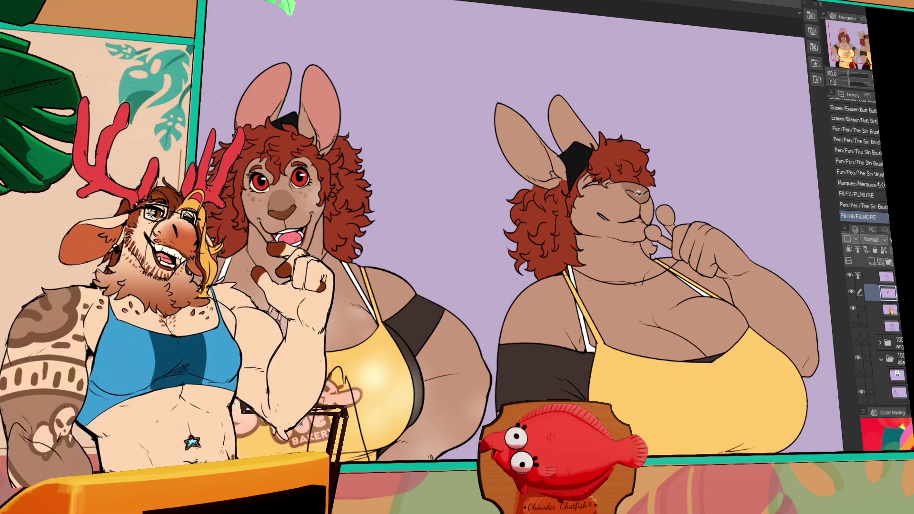
mouse_move(691, 224)
mouse_down()
mouse_move(742, 239)
mouse_move(740, 247)
mouse_up()
drag(633, 209, 654, 212)
click(650, 210)
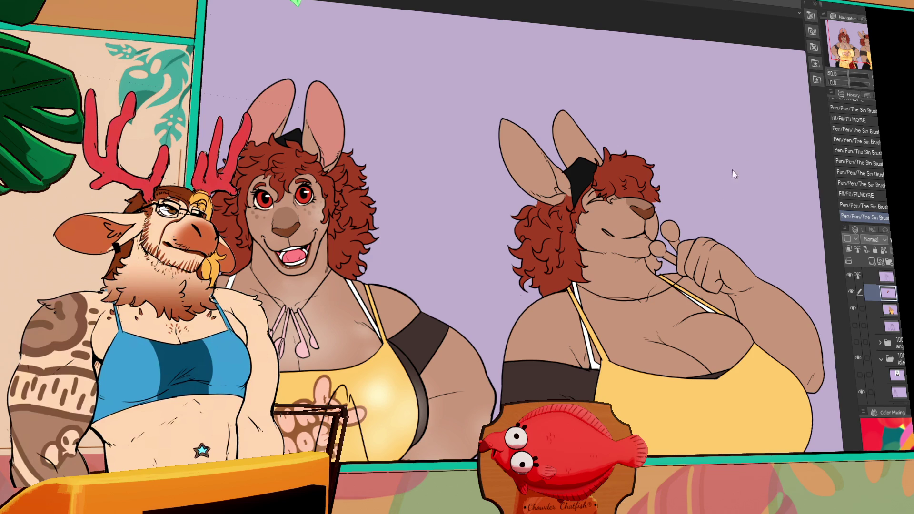
scroll(716, 202, down, 1)
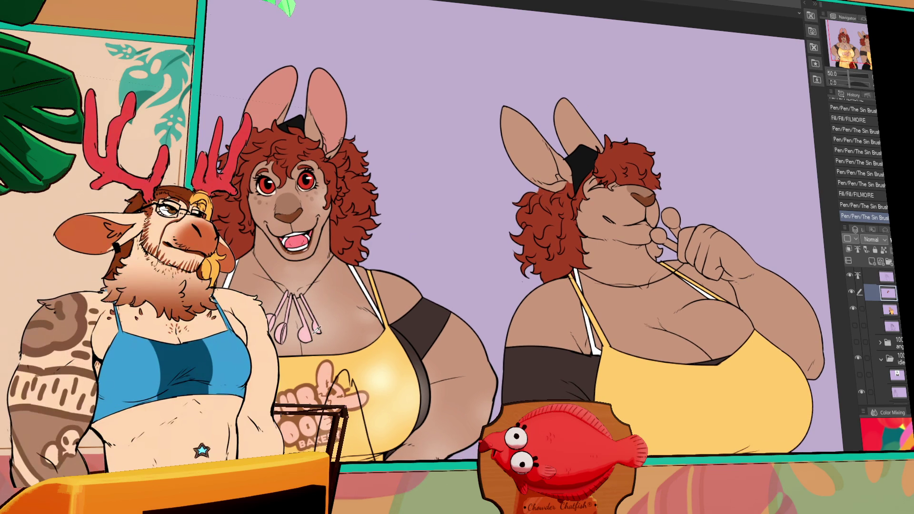
Fill the right kangaroo's lollipop pink.
click(663, 235)
click(674, 241)
drag(674, 241, 736, 248)
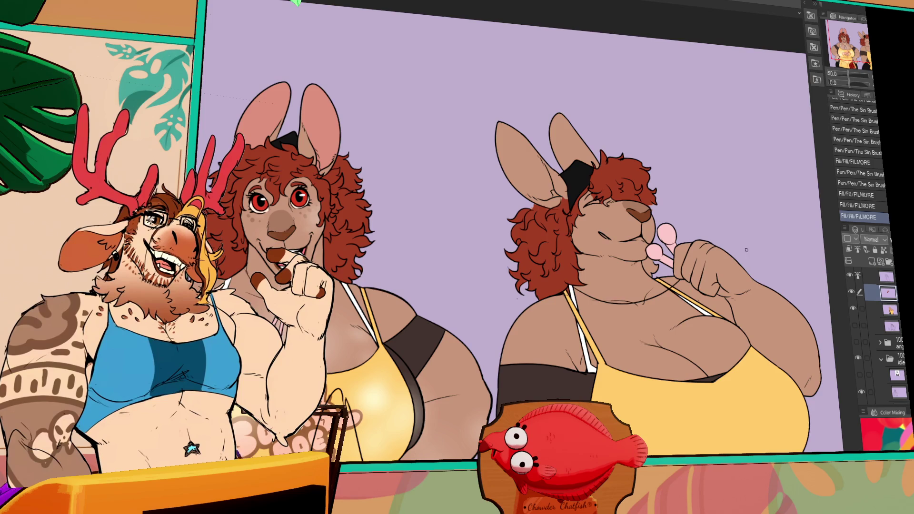
drag(749, 278, 741, 234)
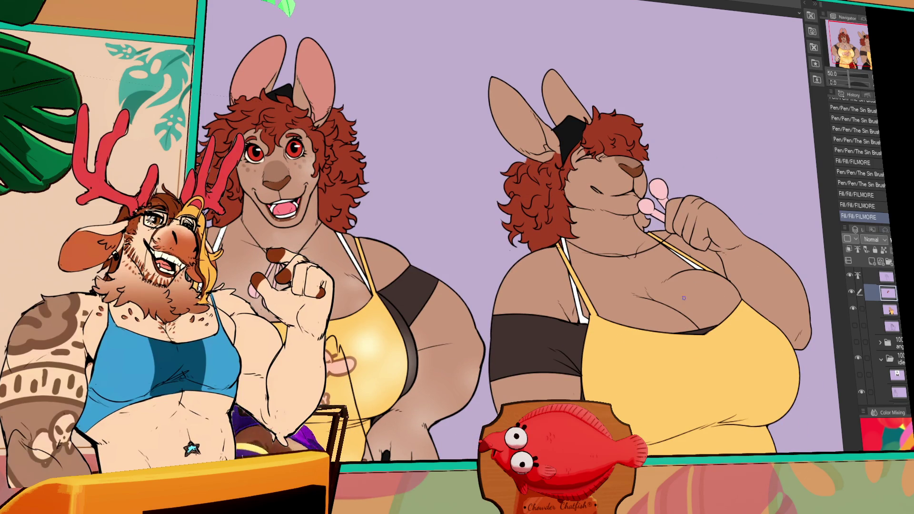
drag(646, 340, 666, 298)
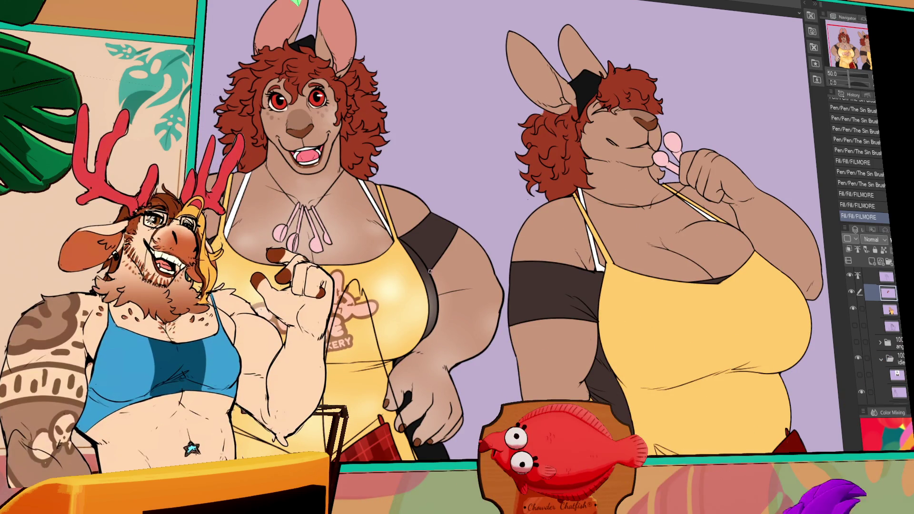
drag(538, 270, 616, 339)
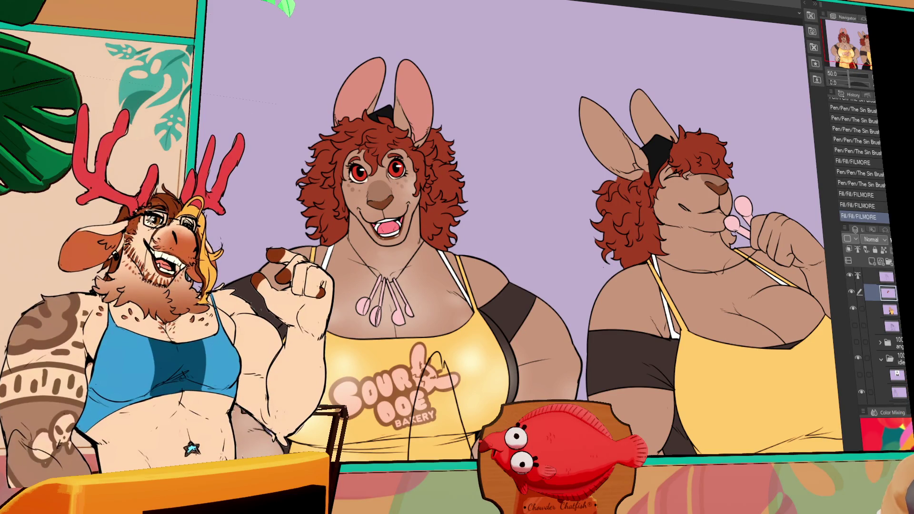
Ink tiny strokes at the right kangaroo's mouth, undoing and redrawing misplaced ones.
click(714, 212)
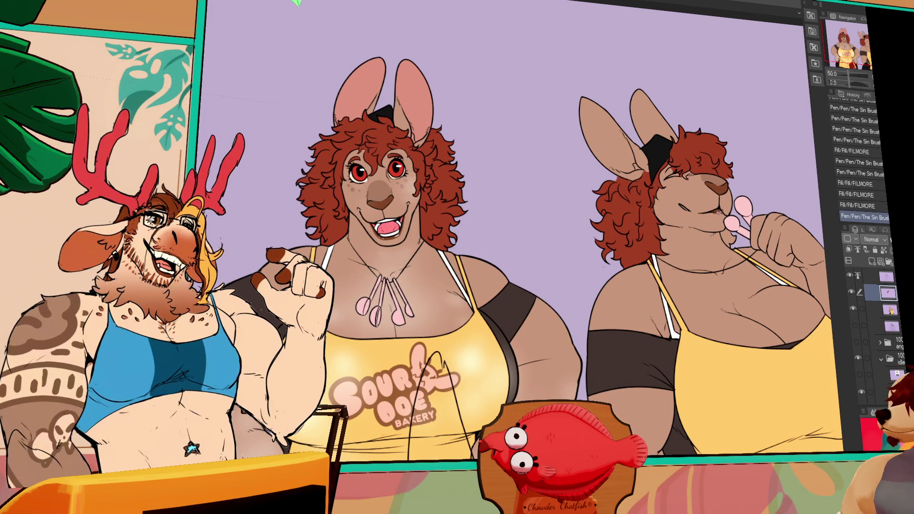
click(716, 214)
key(ctrl+z)
click(716, 214)
click(719, 211)
click(723, 209)
click(718, 212)
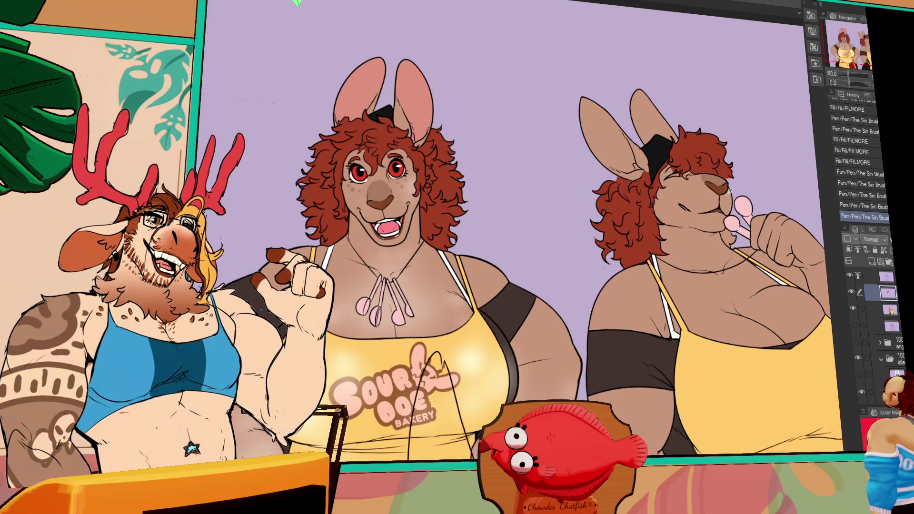
click(685, 206)
click(689, 211)
key(ctrl+z)
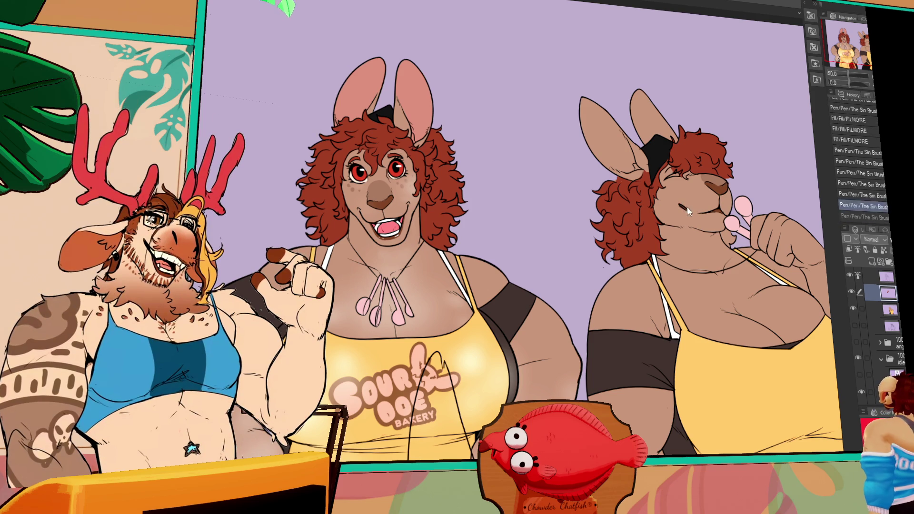
click(700, 201)
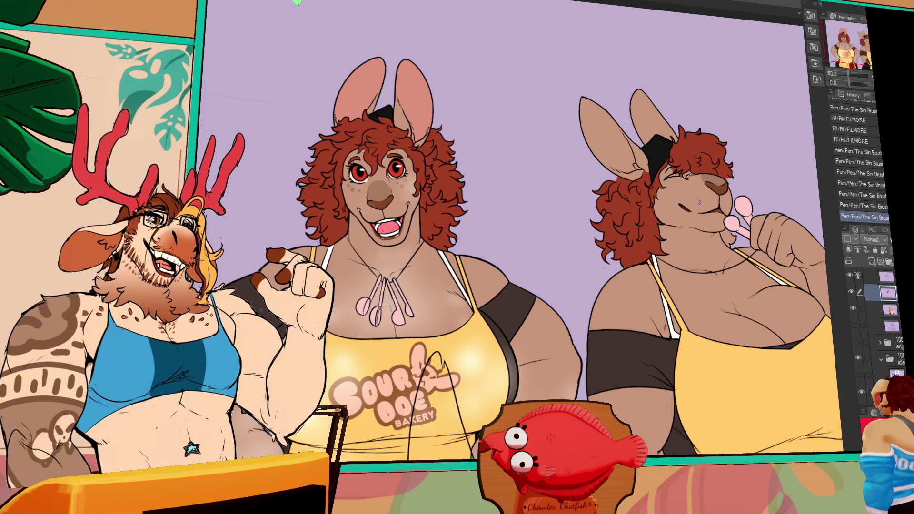
Erase a small bit of line near the nose, then return to the pen.
key(e)
click(730, 196)
drag(730, 195, 733, 185)
key(p)
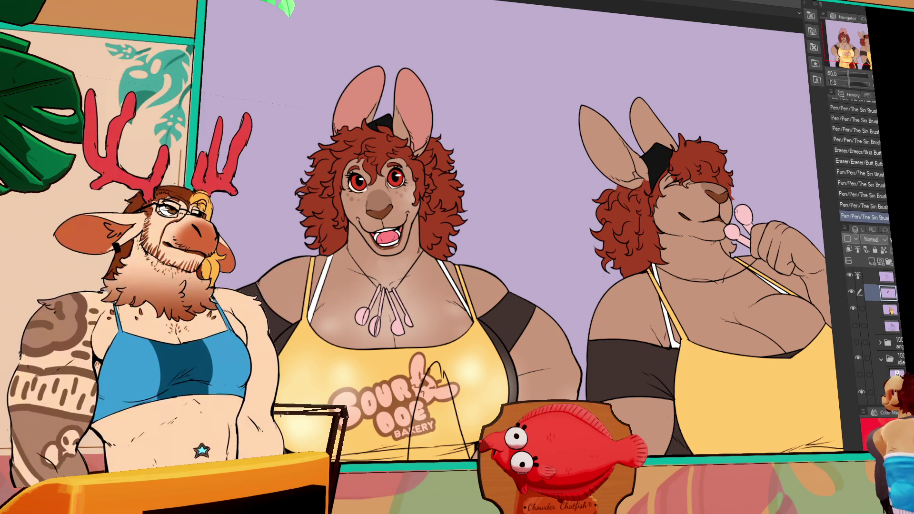
Revert to the post-erase History state and redraw small marks on the right kangaroo's ear.
click(874, 152)
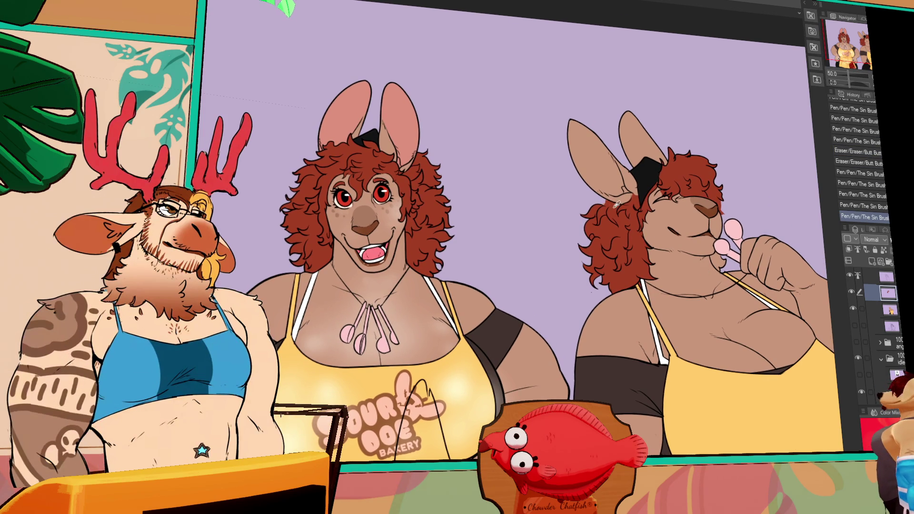
click(605, 201)
click(606, 200)
click(609, 197)
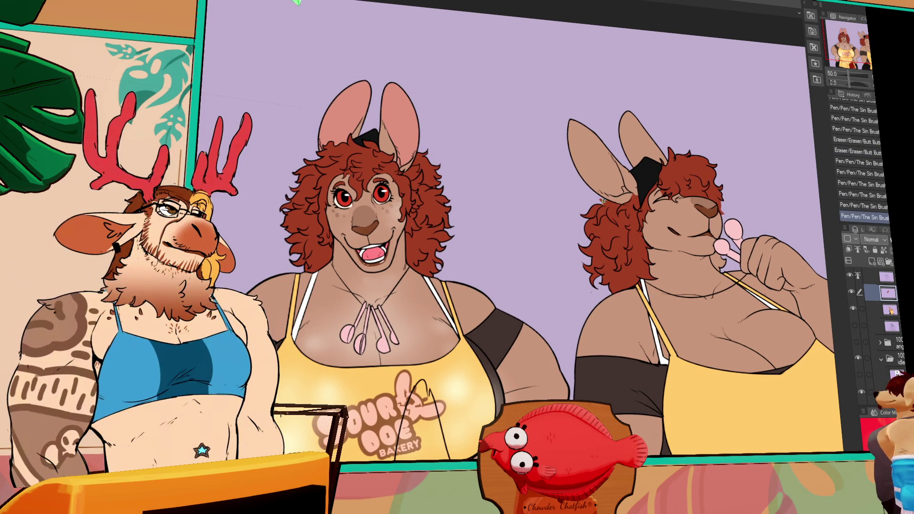
click(595, 187)
key(ctrl+z)
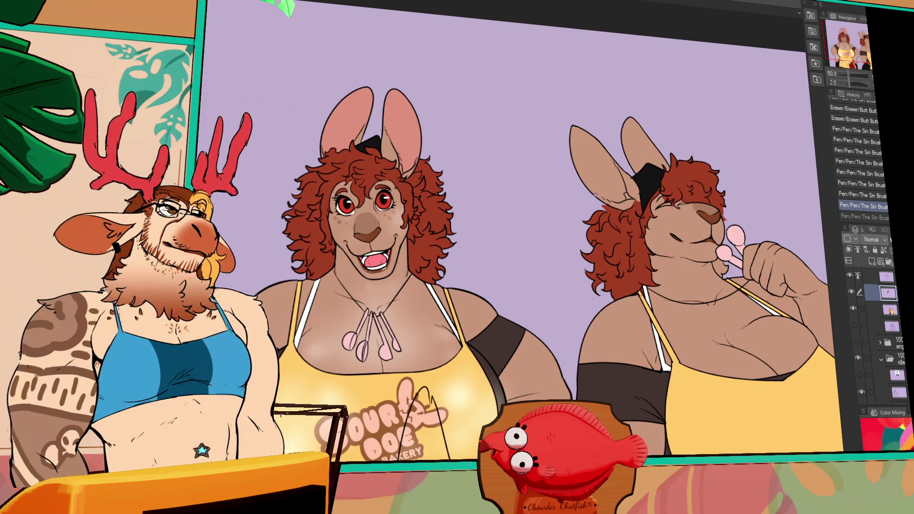
key(ctrl+y)
Fill the inner back ear and a nearby area pink, adding a stroke beside it.
scroll(653, 183, up, 1)
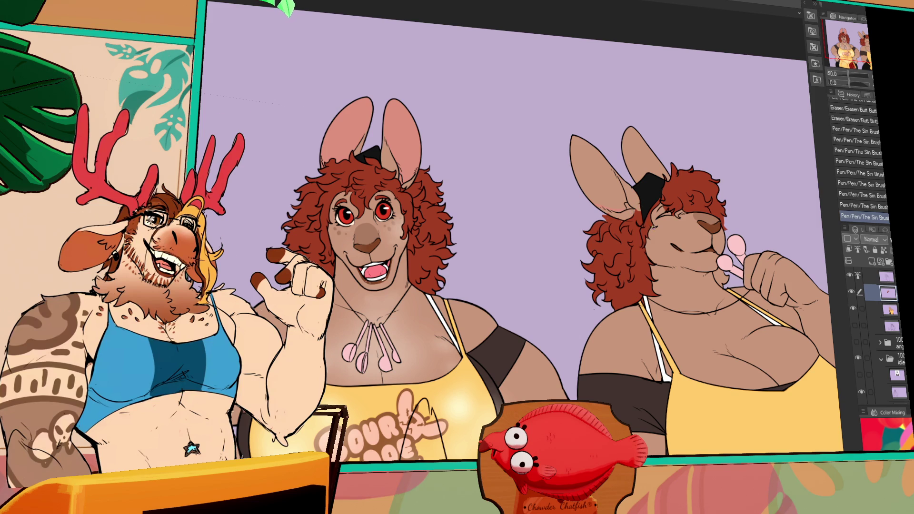
click(620, 180)
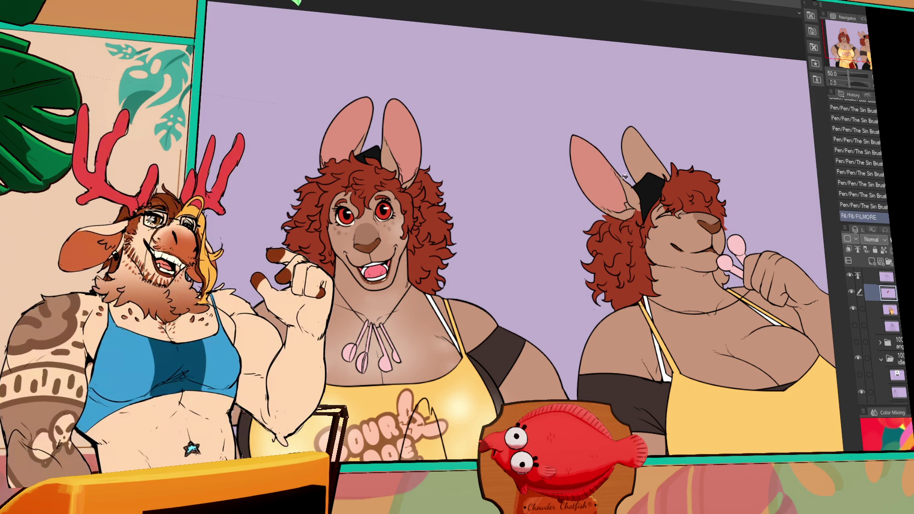
click(627, 202)
drag(624, 203, 626, 207)
Add two small Sin Brush strokes near and on the right kangaroo's ear.
click(625, 208)
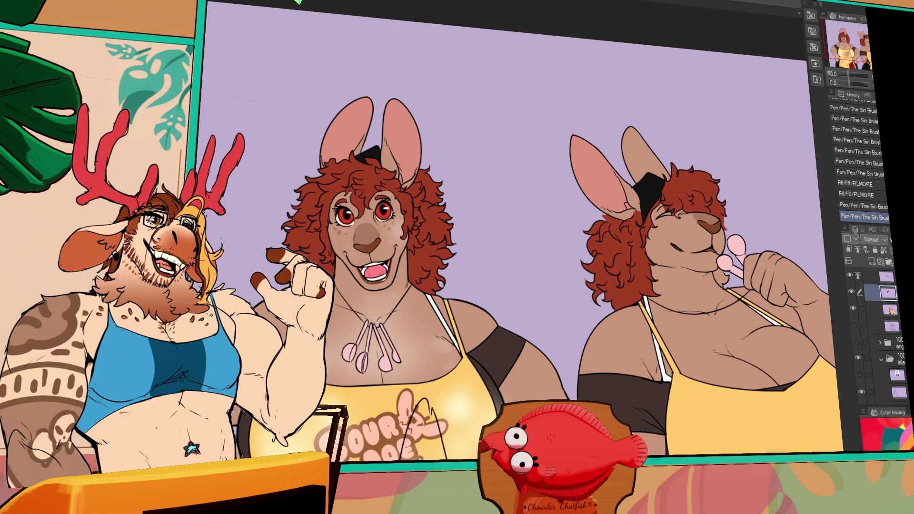
click(637, 149)
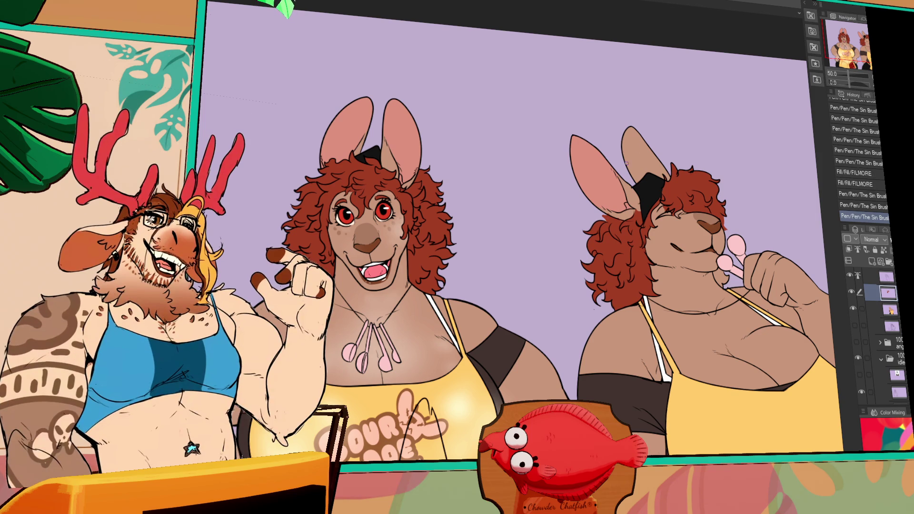
Marquee-select the right kangaroo and move her about 85 px to the right.
mouse_move(676, 447)
mouse_down()
mouse_move(683, 403)
mouse_move(738, 302)
mouse_move(695, 299)
mouse_move(619, 340)
mouse_up()
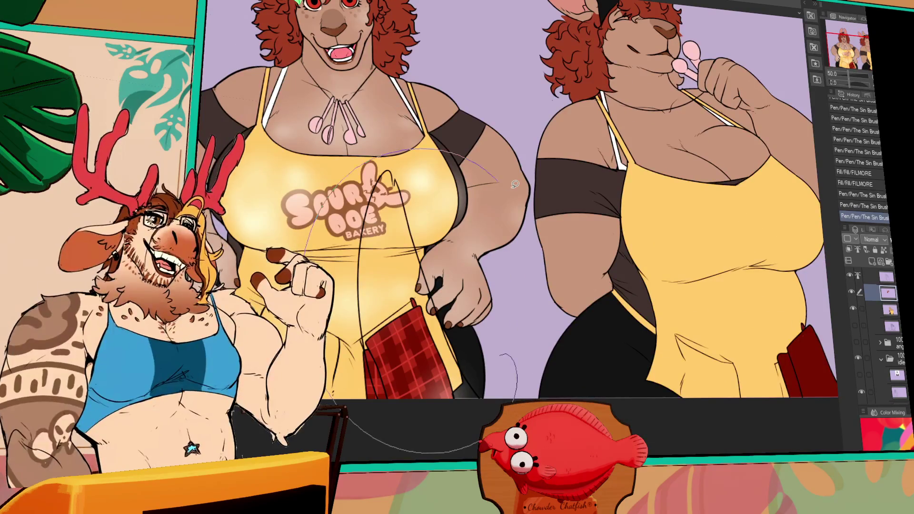
drag(336, 214, 428, 442)
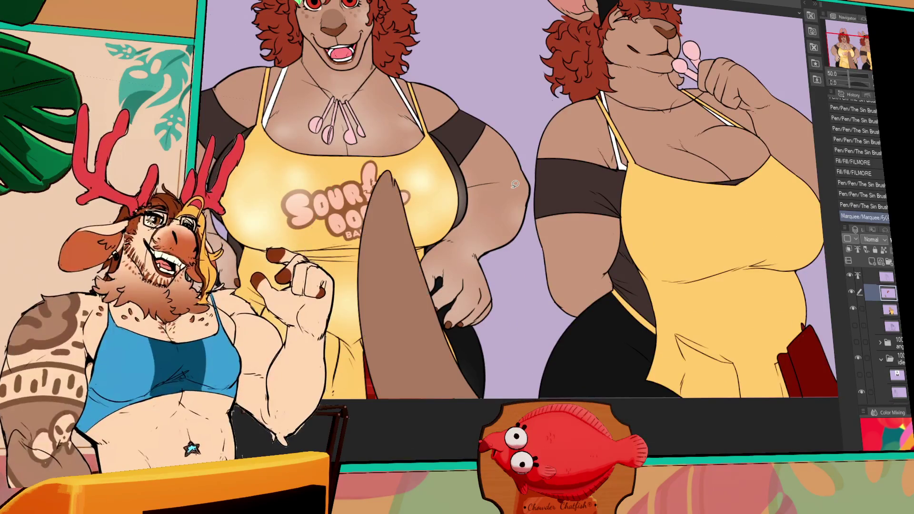
drag(724, 191, 710, 194)
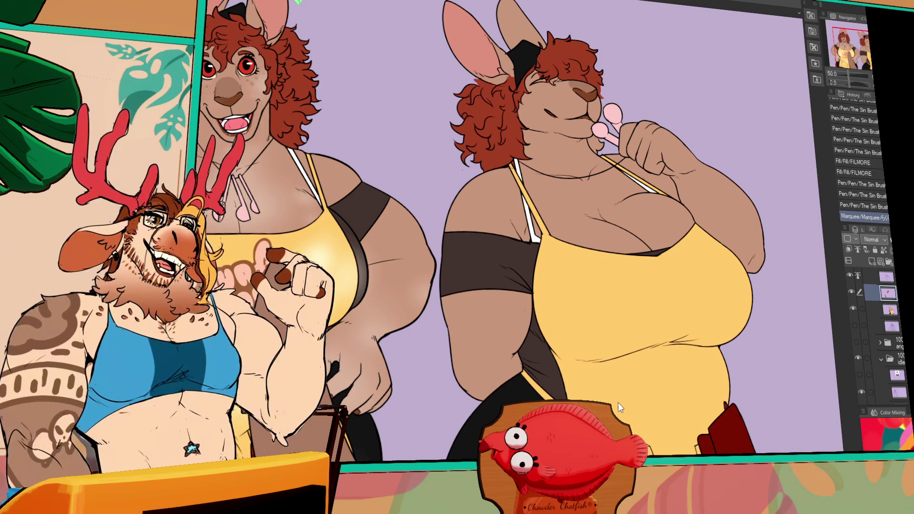
drag(788, 339, 775, 394)
mouse_move(771, 444)
mouse_down()
mouse_move(773, 403)
mouse_move(718, 410)
mouse_up()
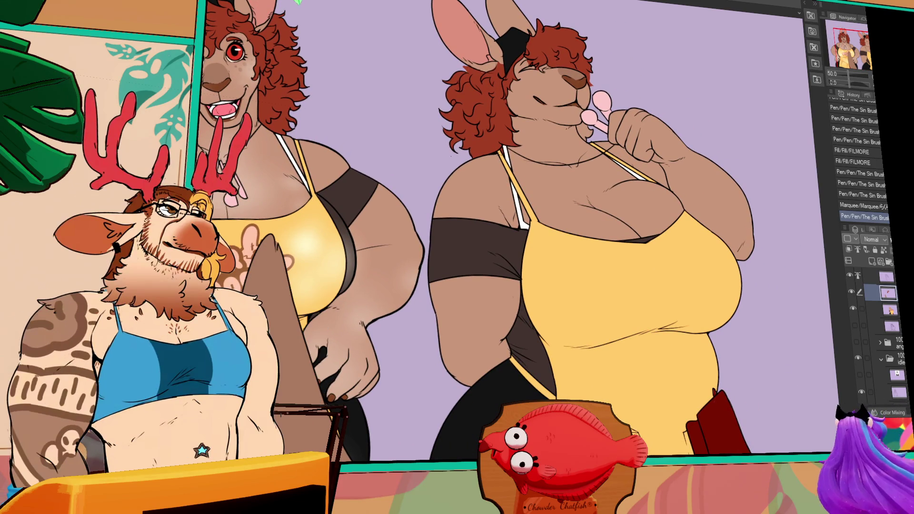
mouse_move(688, 323)
mouse_down()
mouse_move(728, 325)
mouse_move(831, 287)
mouse_up()
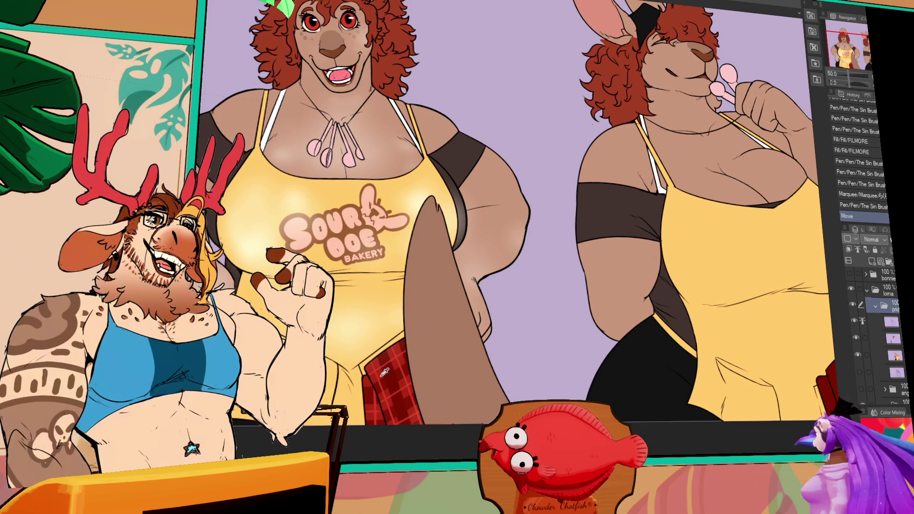
drag(670, 303, 493, 317)
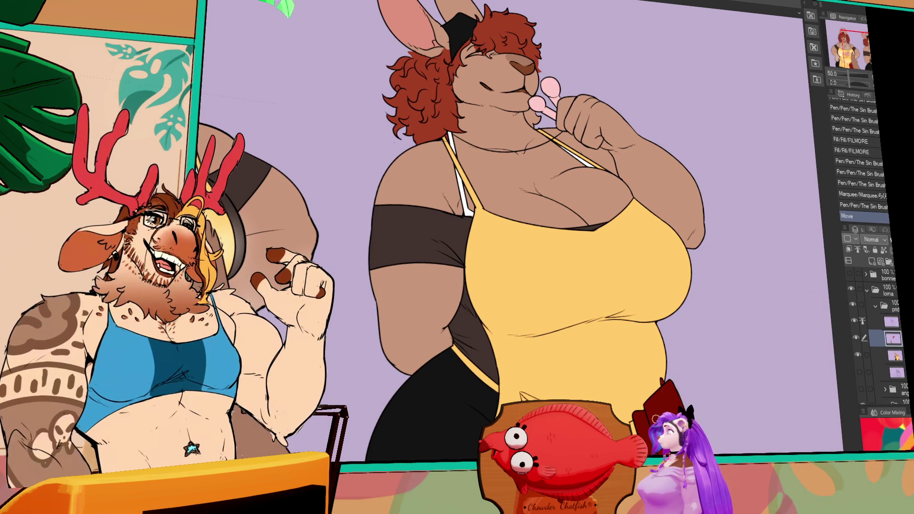
Undo, then redo the last pen strokes to restore them.
key(ctrl+z)
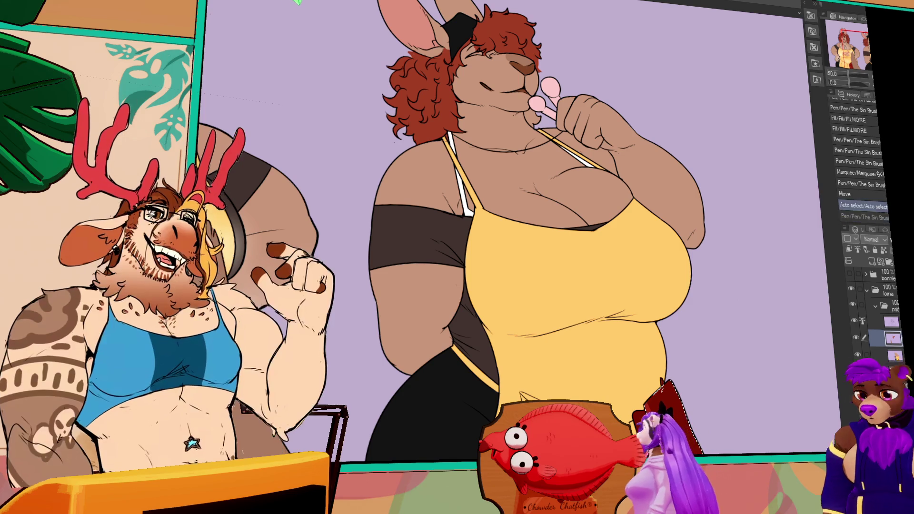
key(ctrl+y)
key(ctrl+y)
key(ctrl+y)
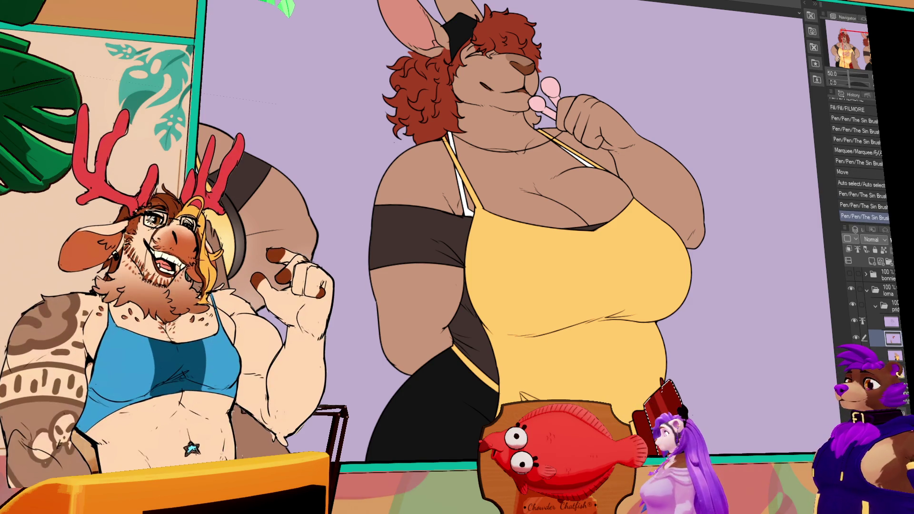
key(ctrl+y)
Add a new lower-opacity raster layer and draw a first Sin Brush sketch stroke.
drag(698, 395, 722, 377)
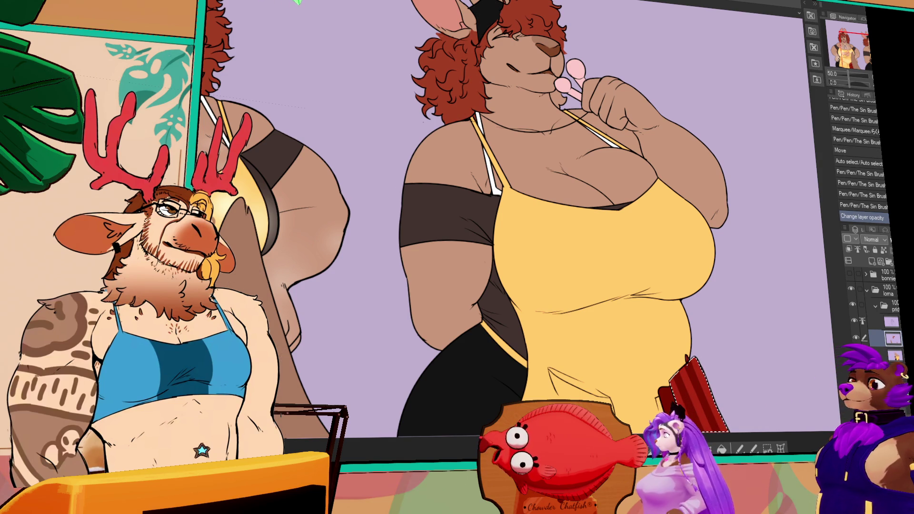
click(872, 261)
mouse_move(734, 358)
mouse_down()
mouse_move(691, 373)
mouse_move(694, 380)
mouse_up()
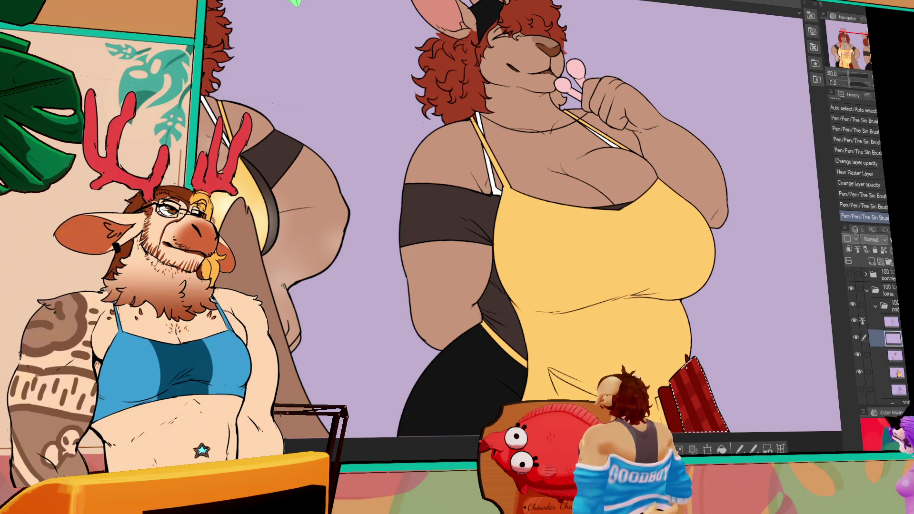
Clear the selection, undo a stray fill, and merge the sketch layer into the one below.
mouse_move(654, 196)
mouse_down()
mouse_move(647, 219)
mouse_move(669, 213)
mouse_move(688, 256)
mouse_up()
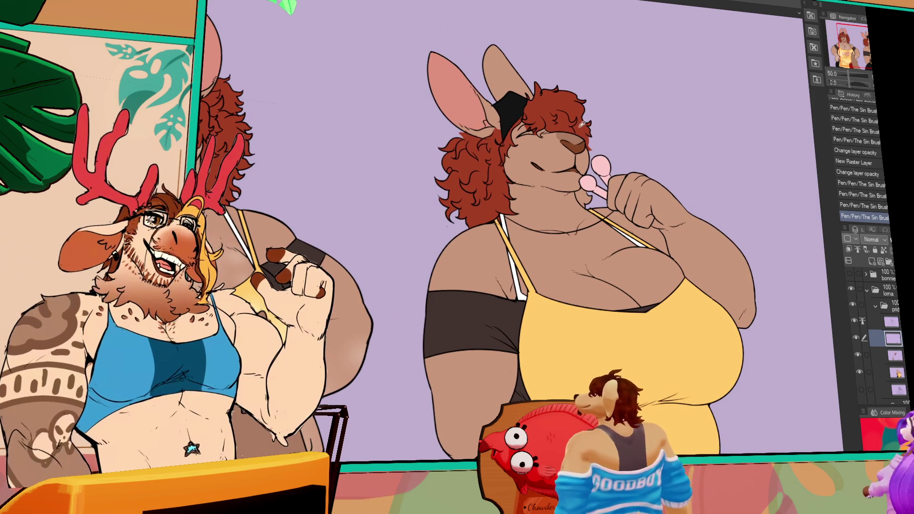
drag(603, 238, 649, 271)
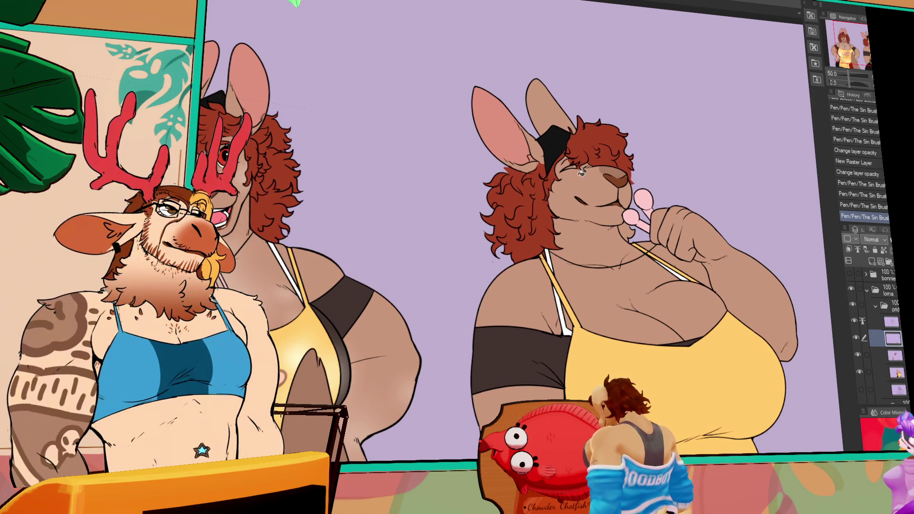
key(ctrl+d)
click(604, 154)
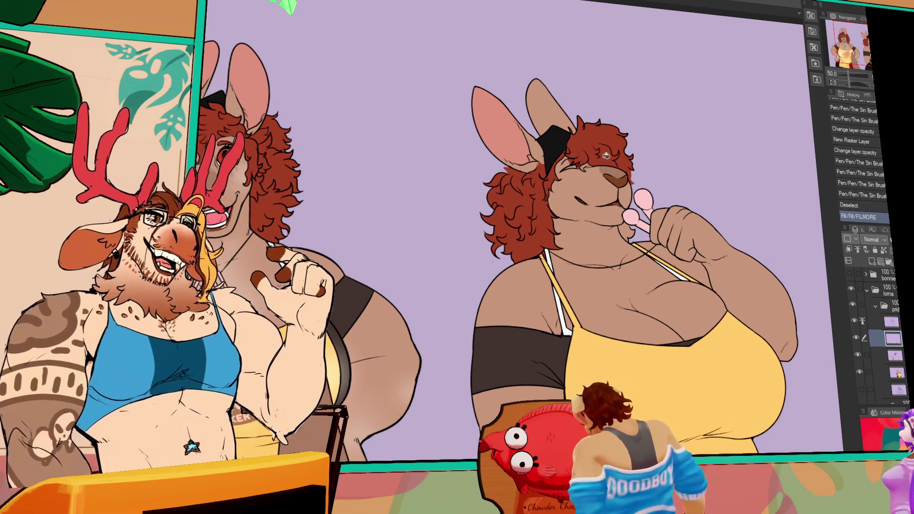
key(ctrl+z)
key(ctrl+e)
Add short strokes near the right character's eye and fill a small area.
drag(697, 273, 678, 159)
drag(682, 349, 680, 343)
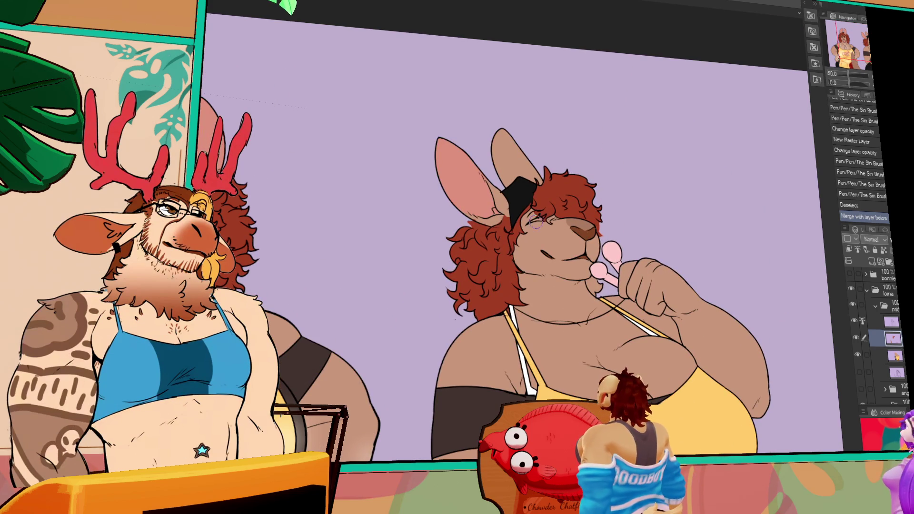
key(ctrl+z)
drag(541, 212, 545, 214)
drag(542, 214, 541, 213)
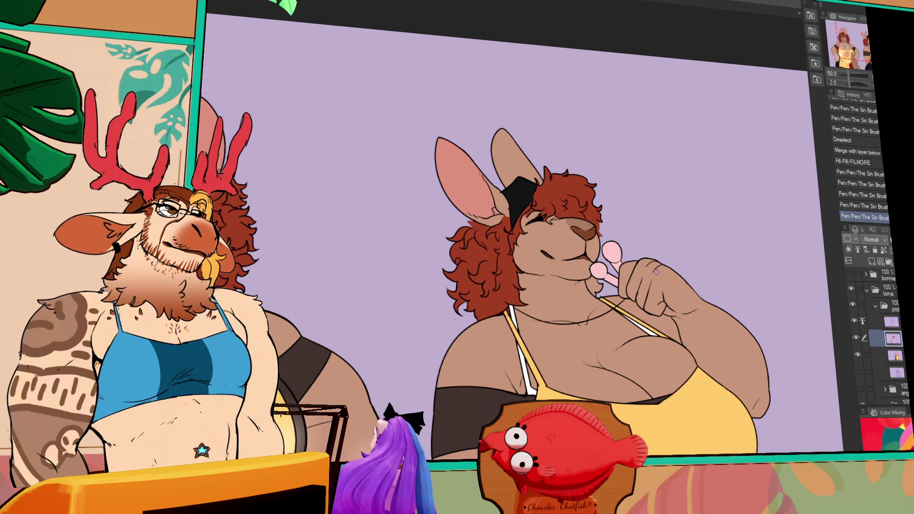
scroll(619, 209, down, 3)
click(595, 227)
drag(626, 186, 619, 189)
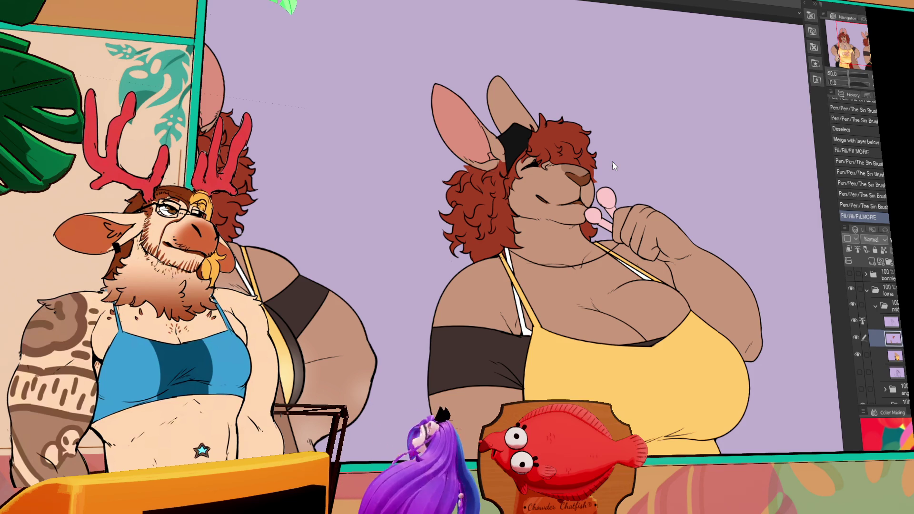
scroll(409, 60, down, 1)
scroll(409, 60, down, 2)
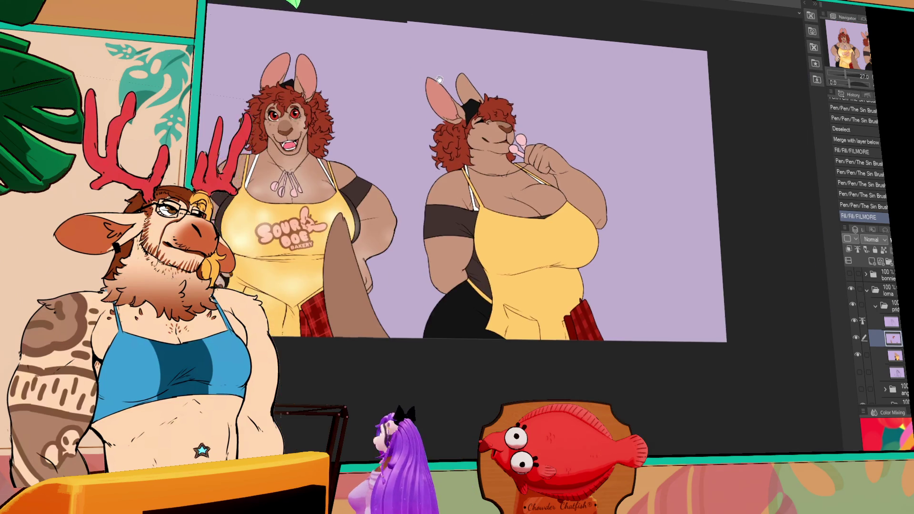
On the lower layer, dab freckle dots beside the right character's eye, undoing a stray dot.
scroll(513, 120, up, 3)
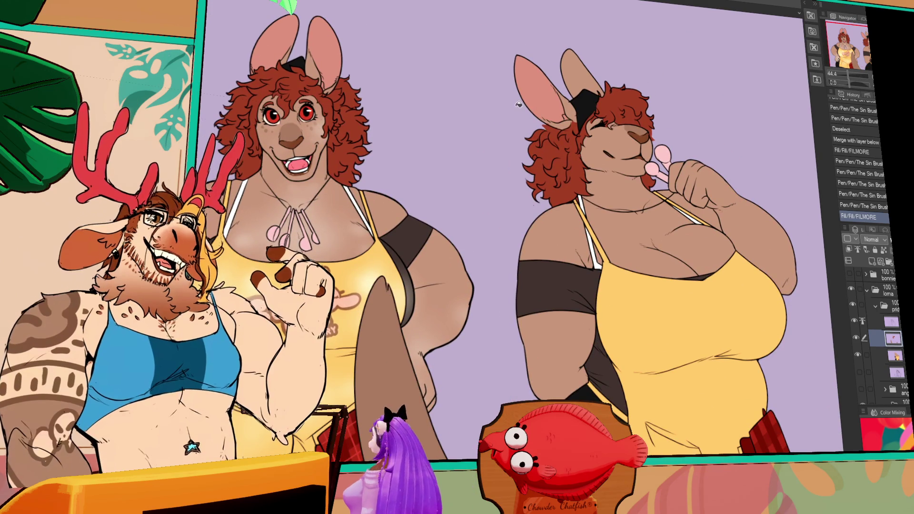
drag(513, 120, 409, 88)
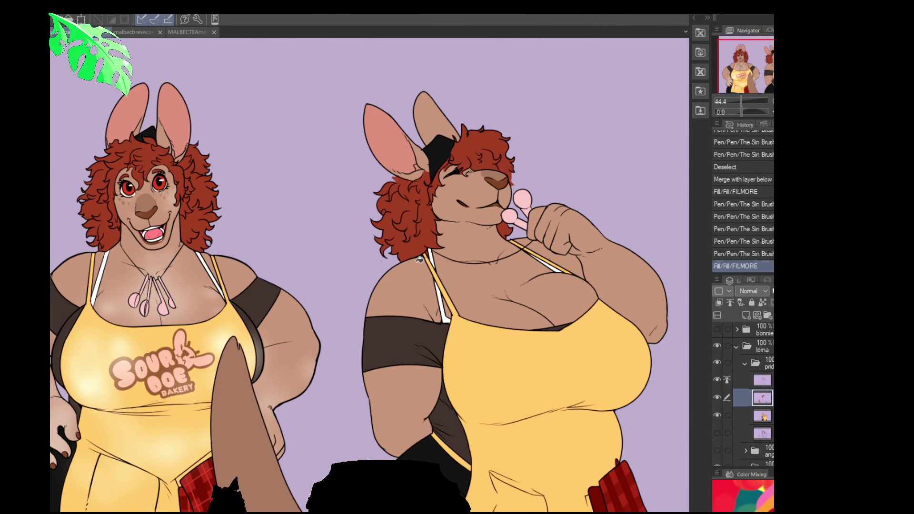
click(742, 415)
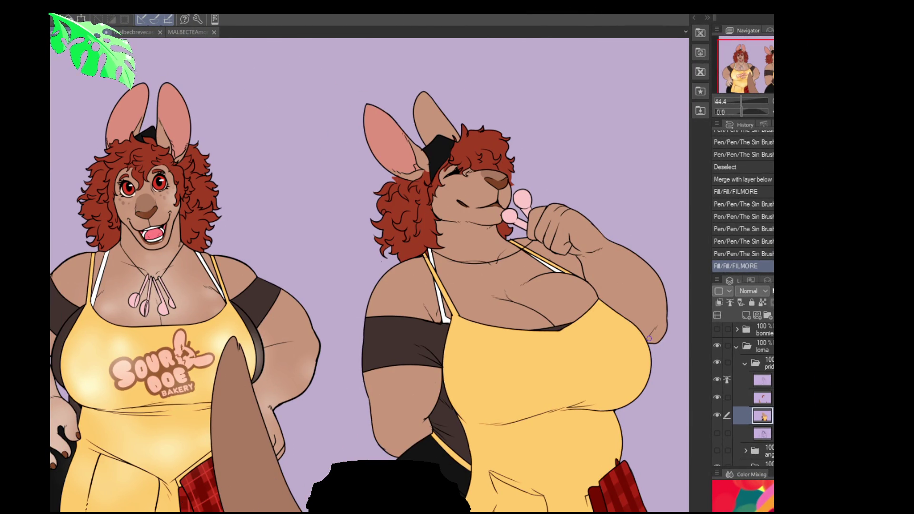
click(452, 180)
click(452, 183)
click(454, 184)
click(461, 187)
click(467, 190)
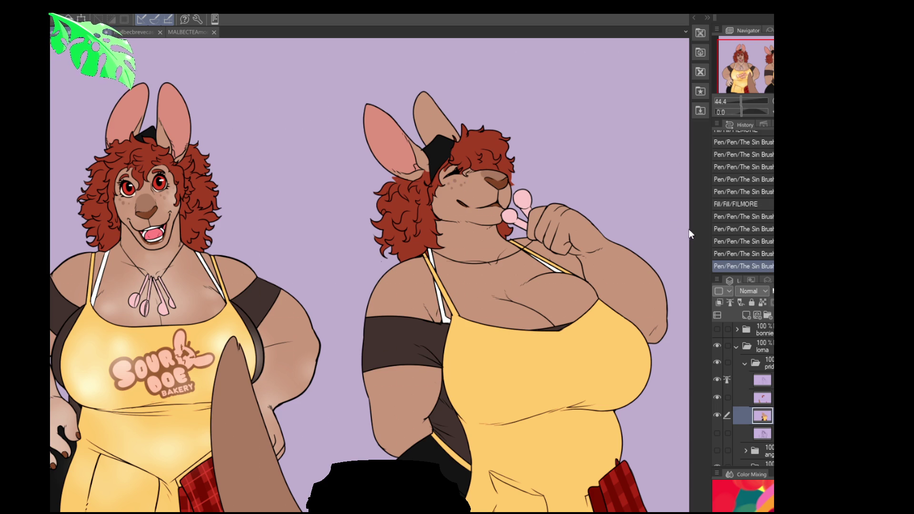
click(461, 179)
click(465, 172)
key(ctrl+z)
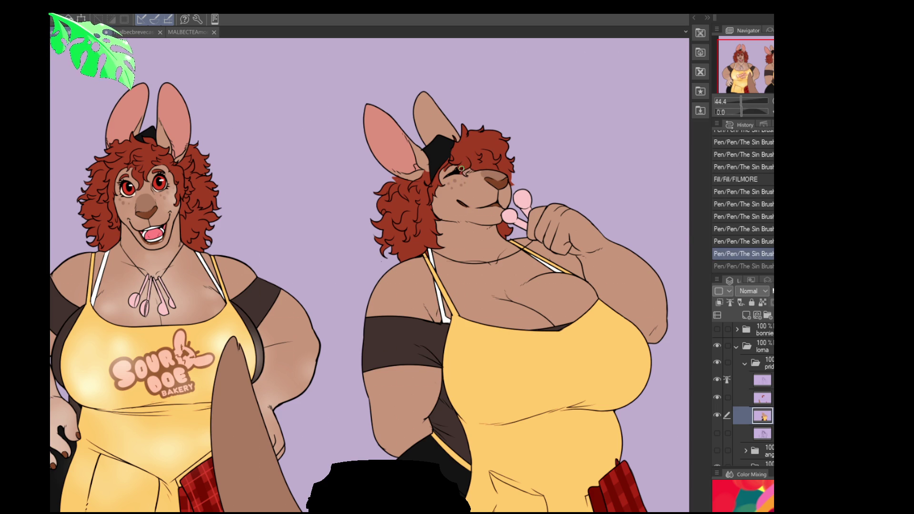
click(460, 169)
click(465, 161)
click(762, 397)
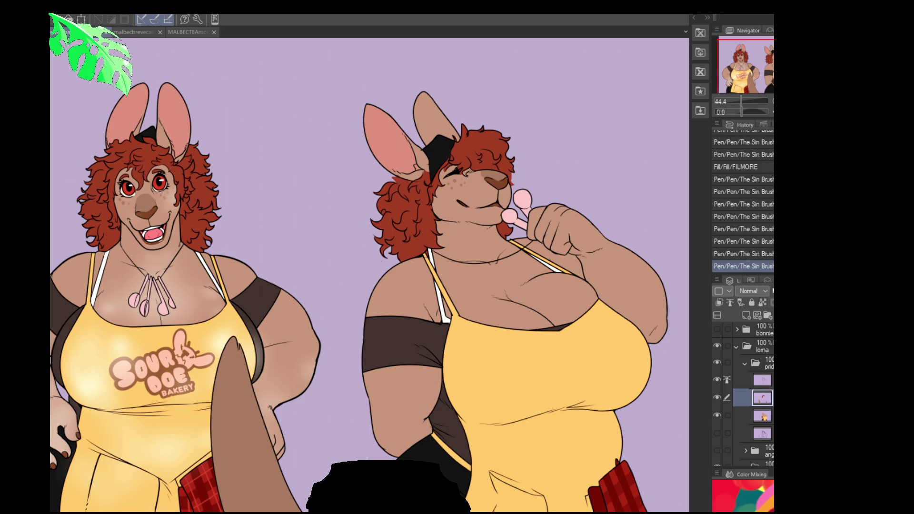
Merge the freckle layer down and add more small dots around the closed eye.
key(ctrl+e)
click(465, 162)
click(462, 168)
click(465, 161)
click(465, 150)
click(465, 162)
click(464, 173)
click(474, 167)
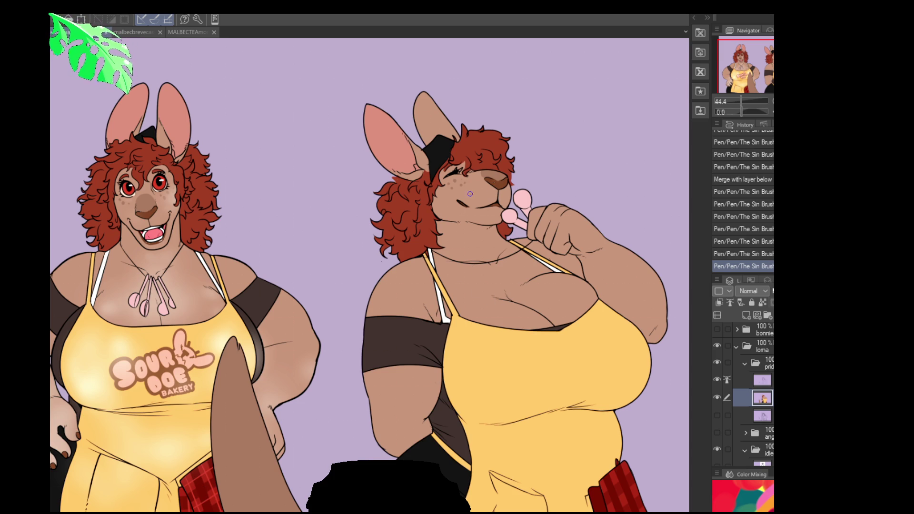
On the upper layer, select the small chin detail, transform it, and commit.
drag(460, 202, 413, 213)
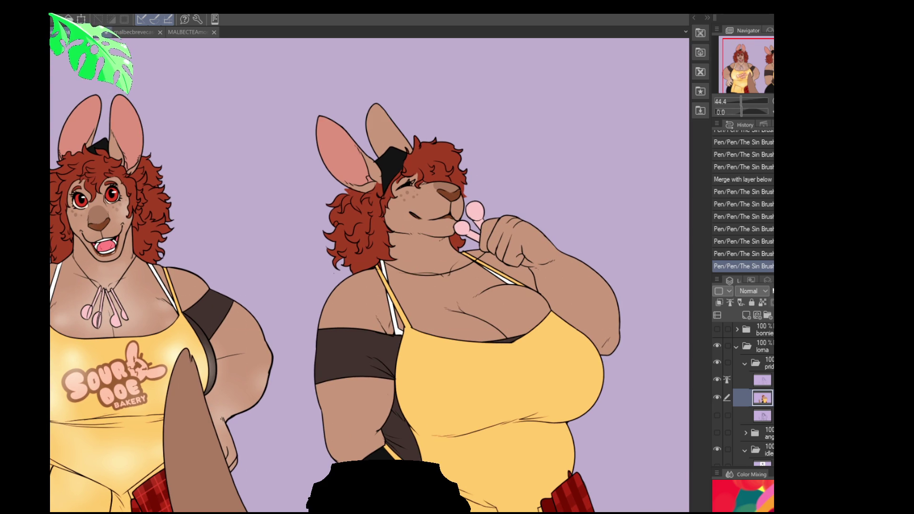
click(762, 379)
mouse_move(449, 240)
mouse_down()
mouse_move(456, 257)
mouse_move(447, 234)
mouse_up()
key(ctrl+t)
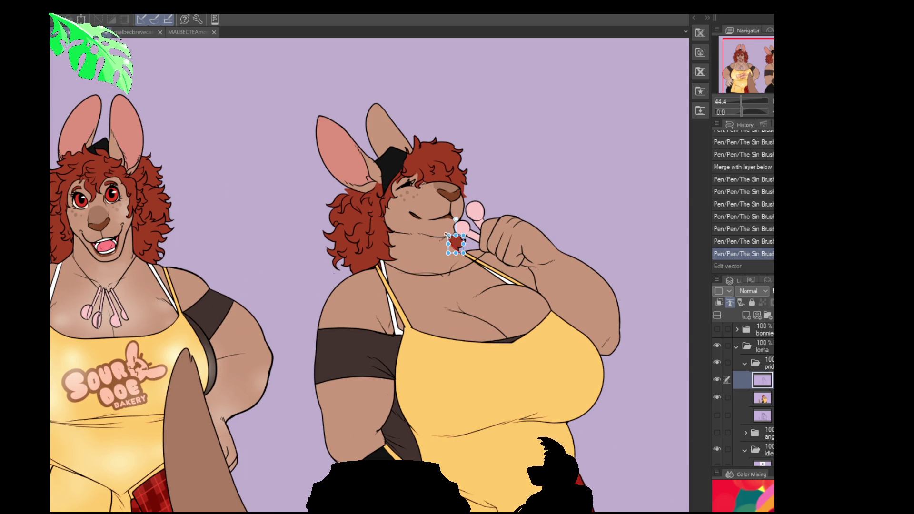
key(Return)
Return to the lower layer and add small brush strokes near the chin.
key(alt+bracketleft)
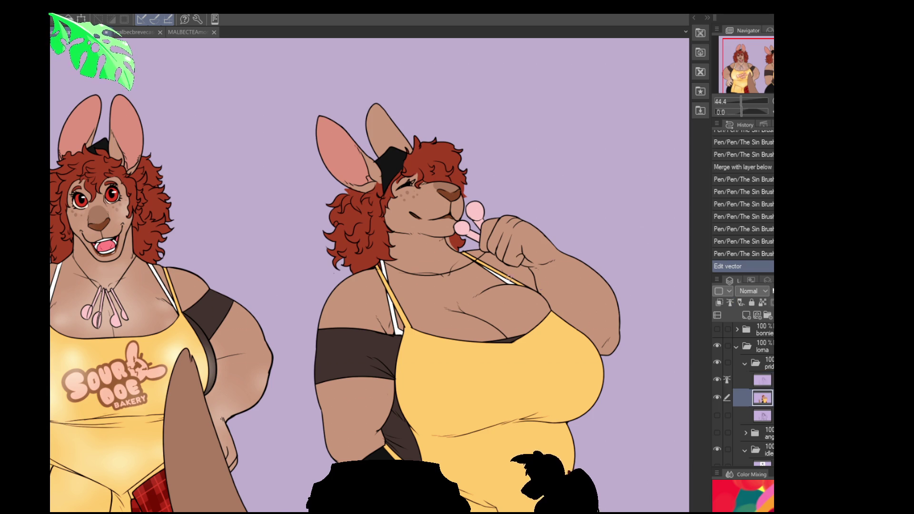
drag(449, 238, 450, 239)
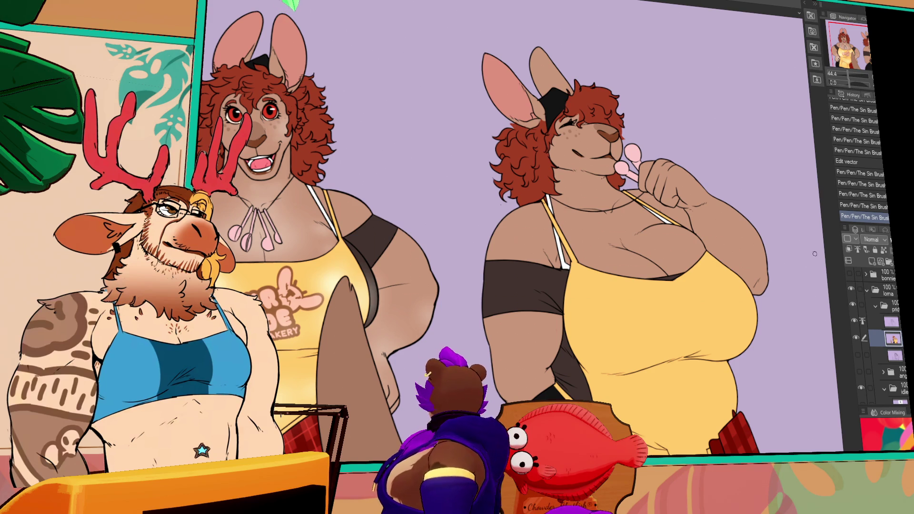
scroll(550, 212, down, 1)
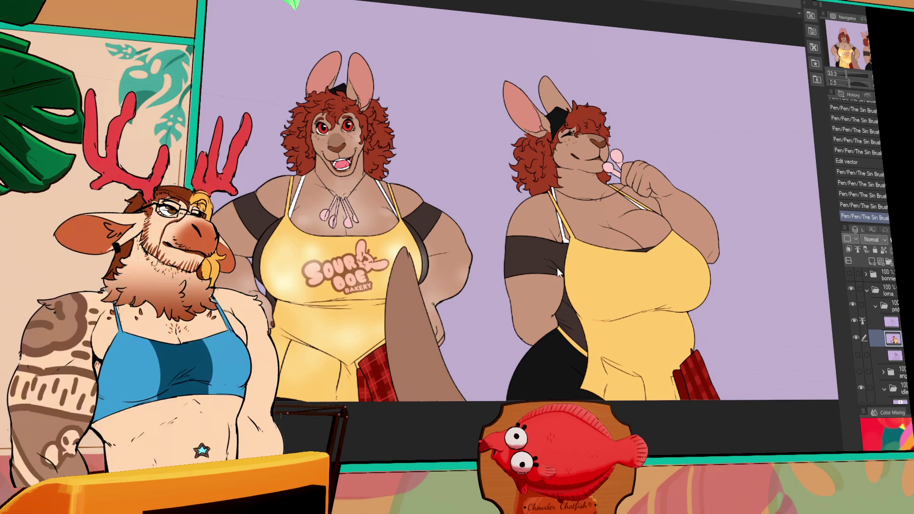
Paste the copied black-and-white cat photo onto the canvas.
key(ctrl+v)
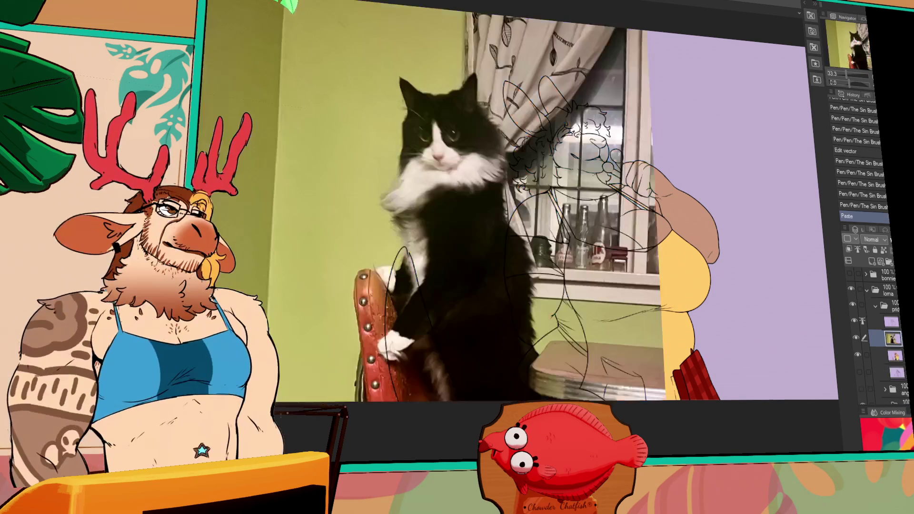
Take the pasted cat photo back off the canvas by undoing its move and paste.
drag(455, 231, 385, 184)
key(ctrl+z)
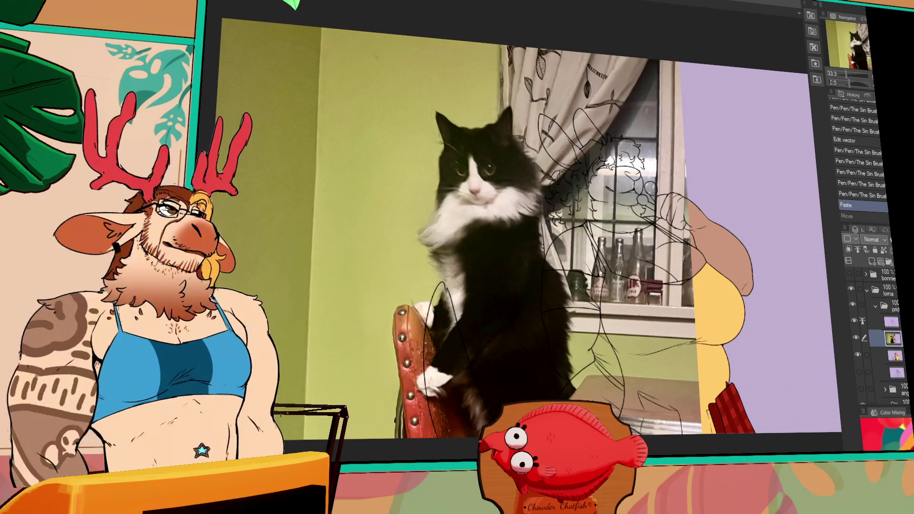
key(ctrl+z)
Look over the separate cat photo document, then bring up the bird illustration.
key(ctrl+Tab)
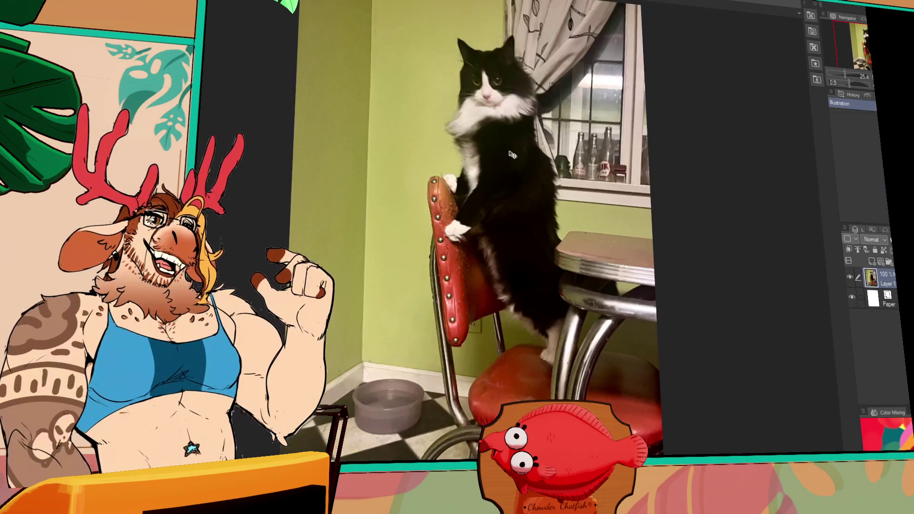
drag(491, 187, 499, 204)
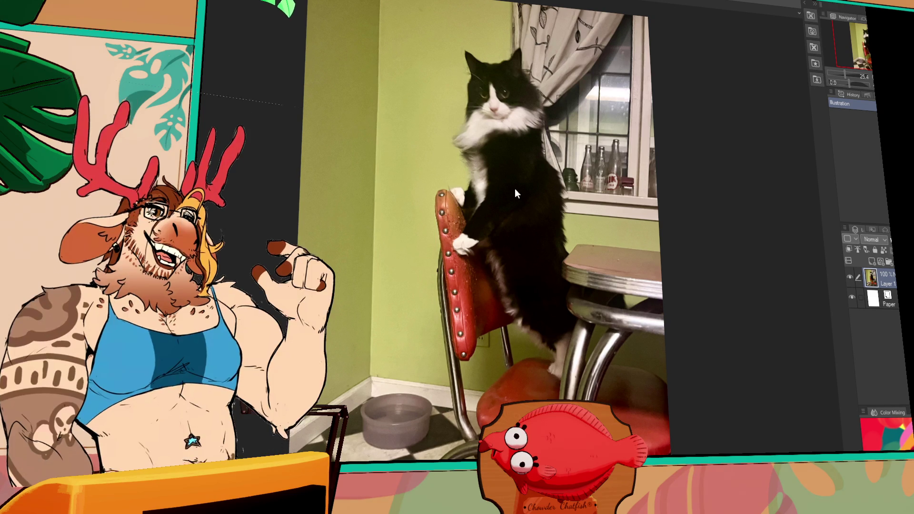
key(ctrl+Tab)
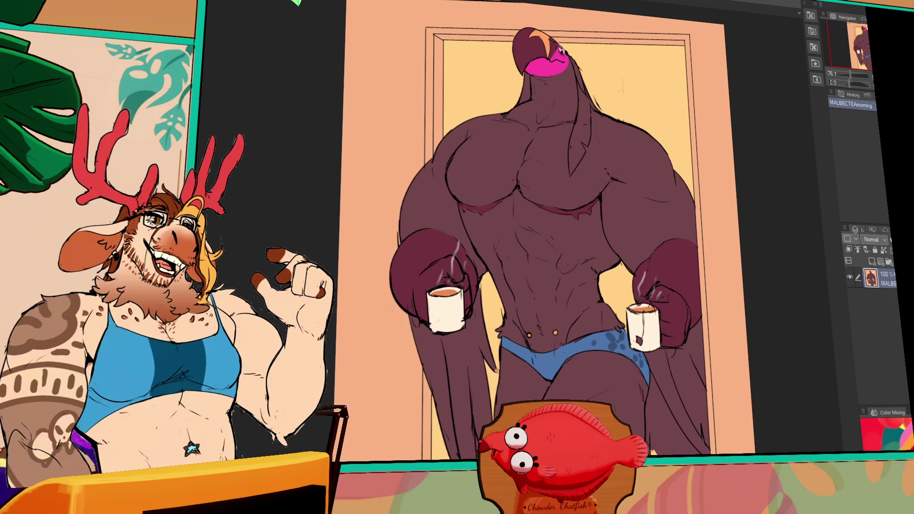
Bring up the kangaroo artwork and shift its view to the left.
key(ctrl+Tab)
key(ctrl+Tab)
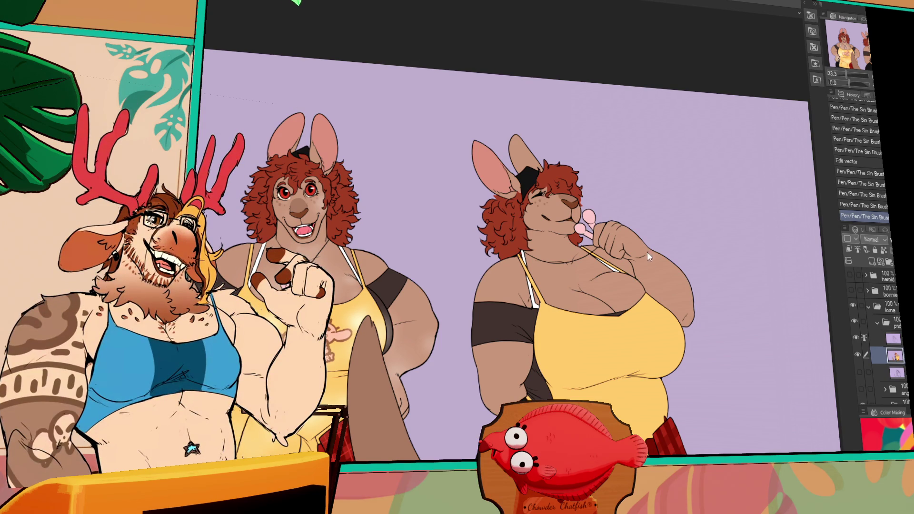
drag(530, 229, 446, 231)
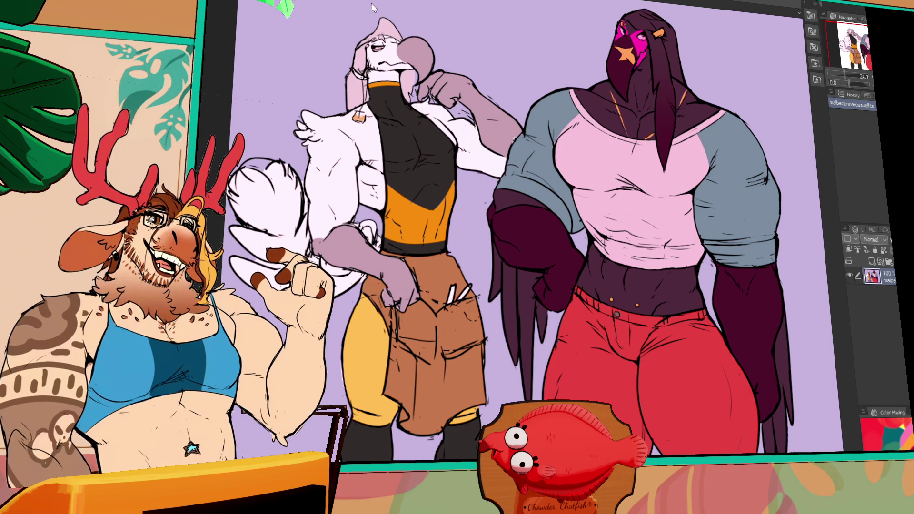
Switch to the multi-layer sketch collection document.
key(ctrl+Tab)
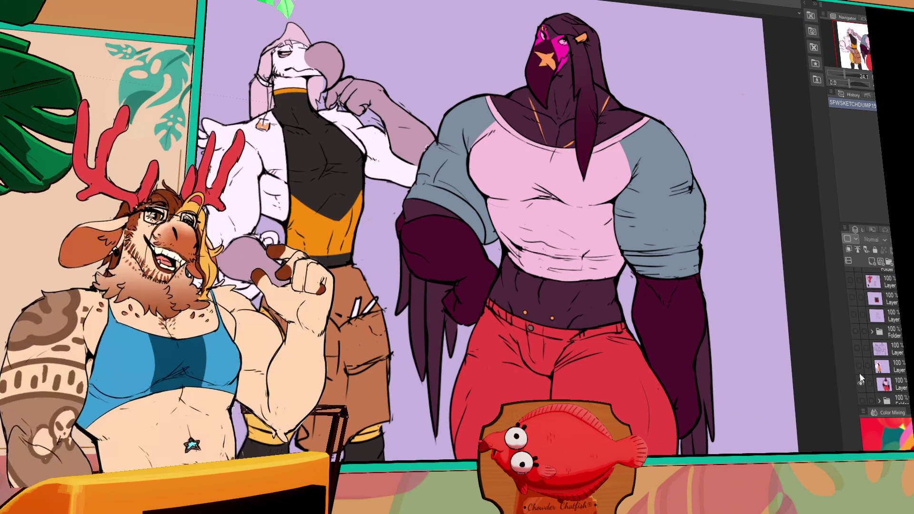
Hide the three finished character layers, peek at the orca sketches, and show the red silhouette sketches.
click(857, 365)
click(859, 384)
click(857, 348)
click(856, 331)
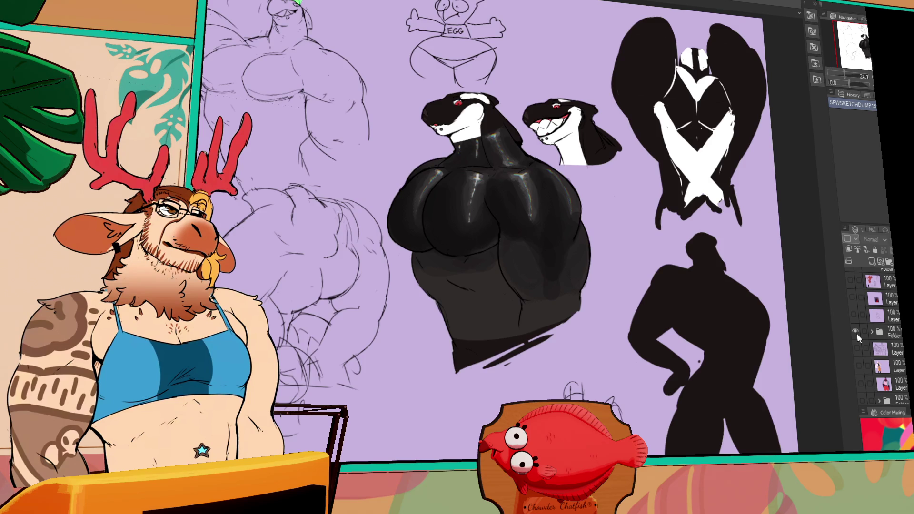
click(856, 333)
click(852, 306)
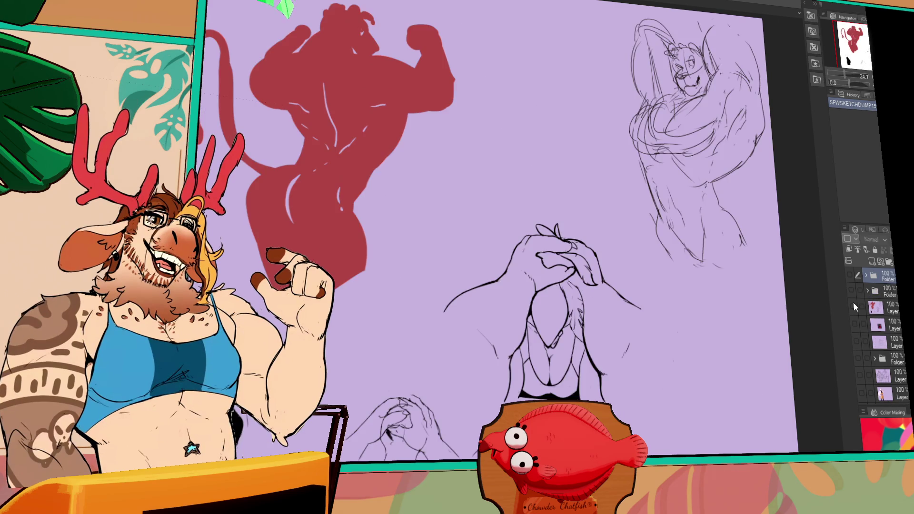
scroll(481, 289, up, 3)
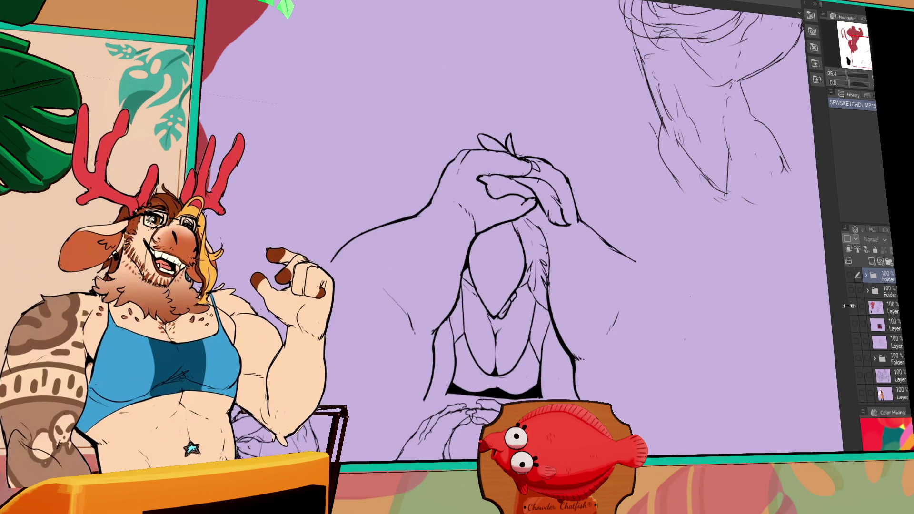
Swap the hand sketches for the leopard folder, centre the pink figure, then return to the lavender canvas.
click(853, 306)
click(852, 291)
mouse_move(475, 143)
mouse_down()
mouse_move(265, 329)
mouse_move(656, 421)
mouse_move(842, 492)
mouse_up()
mouse_move(837, 334)
mouse_down()
mouse_move(829, 330)
mouse_move(866, 321)
mouse_up()
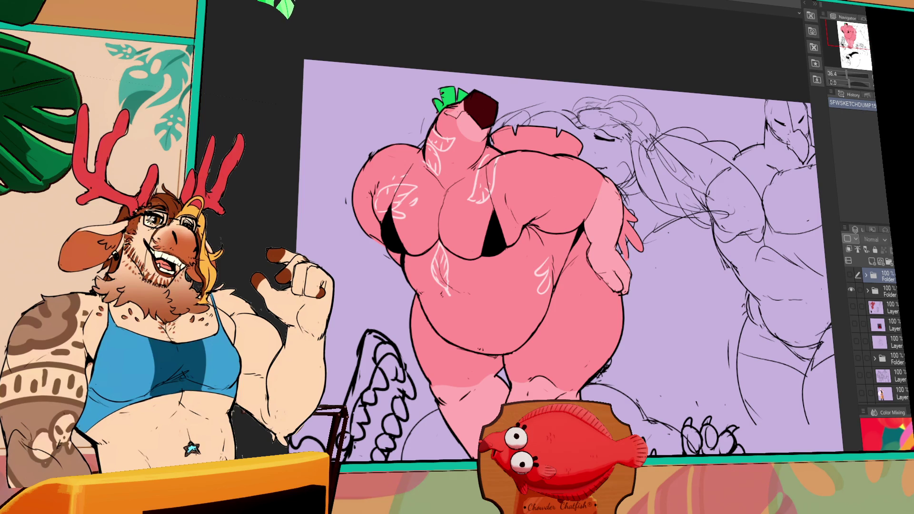
key(ctrl+Tab)
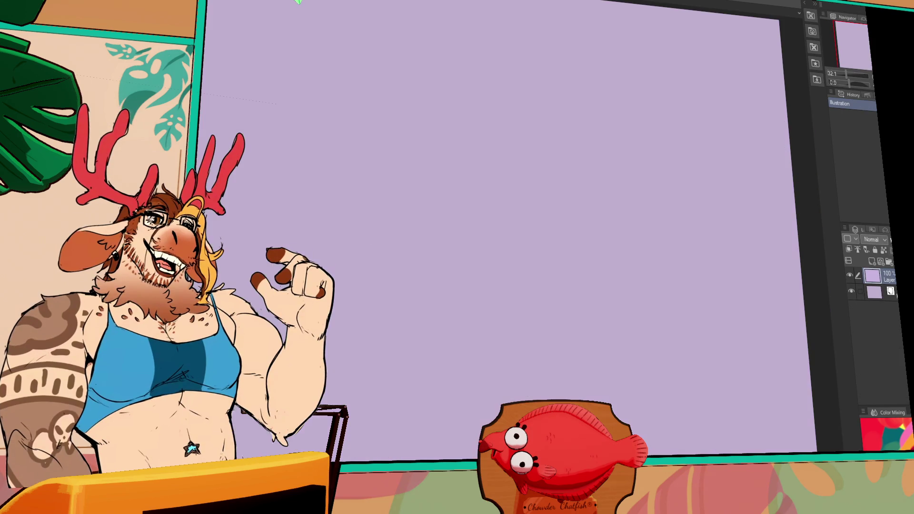
mouse_move(422, 205)
mouse_down()
mouse_move(465, 228)
mouse_move(603, 402)
mouse_up()
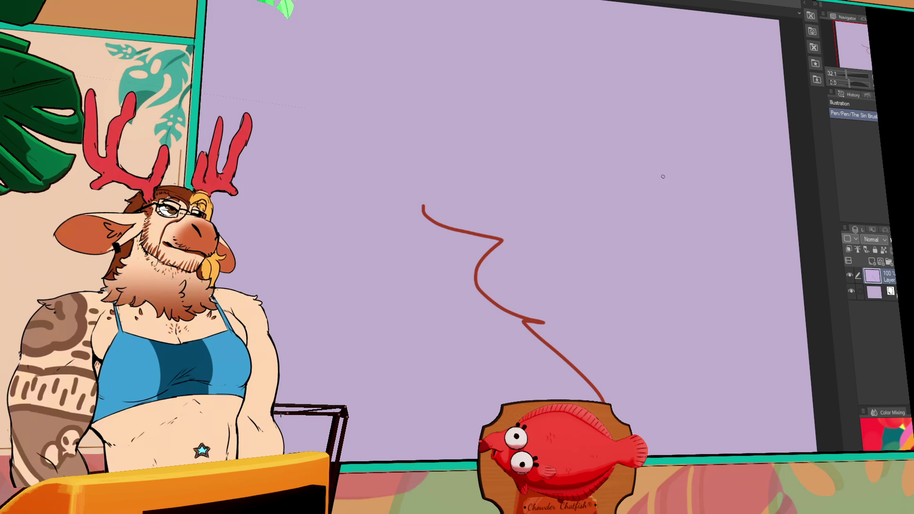
key(ctrl+a)
key(Delete)
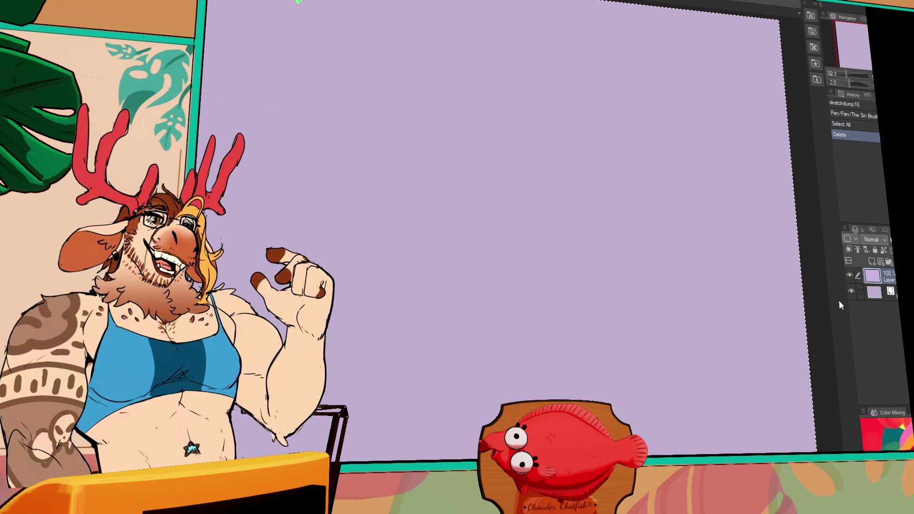
key(ctrl+d)
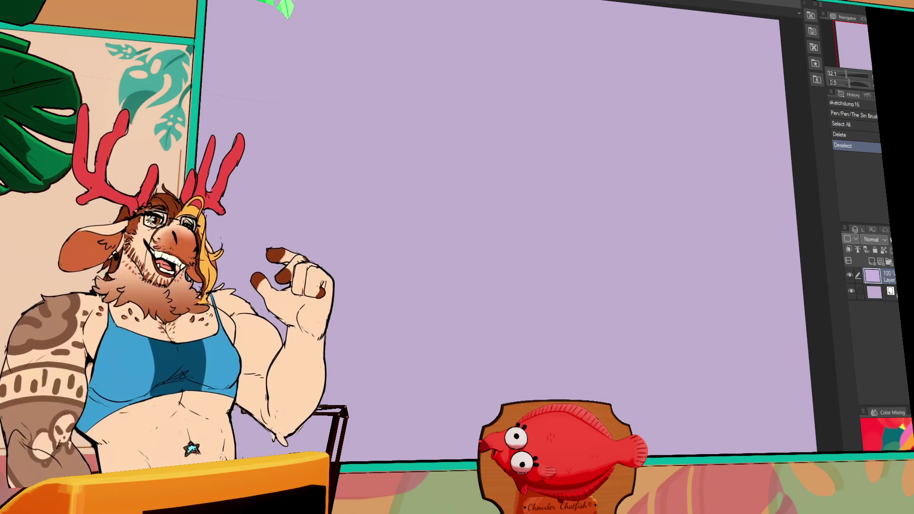
drag(440, 221, 367, 295)
Try out and undo several trial strokes, then reposition the view.
key(ctrl+z)
drag(581, 157, 543, 280)
key(ctrl+z)
drag(671, 159, 631, 234)
key(ctrl+z)
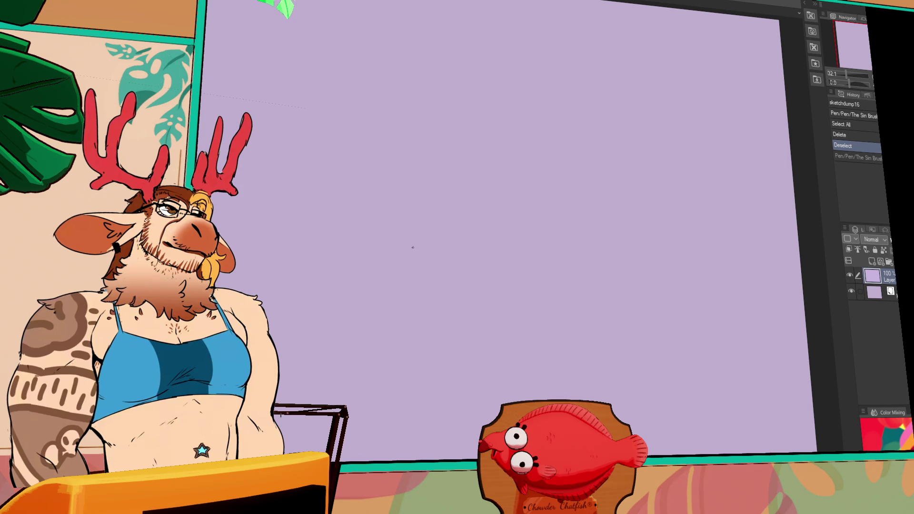
drag(335, 188, 320, 236)
key(ctrl+z)
drag(278, 183, 319, 243)
key(ctrl+z)
drag(442, 210, 495, 281)
Sketch the looping curve in the upper left with several overlapping arcs.
mouse_move(301, 193)
mouse_down()
mouse_move(335, 245)
mouse_move(366, 265)
mouse_up()
key(ctrl+z)
drag(342, 180, 295, 224)
mouse_move(333, 178)
mouse_down()
mouse_move(309, 219)
mouse_move(372, 266)
mouse_up()
mouse_move(343, 177)
mouse_down()
mouse_move(333, 247)
mouse_move(359, 200)
mouse_up()
drag(305, 190, 343, 228)
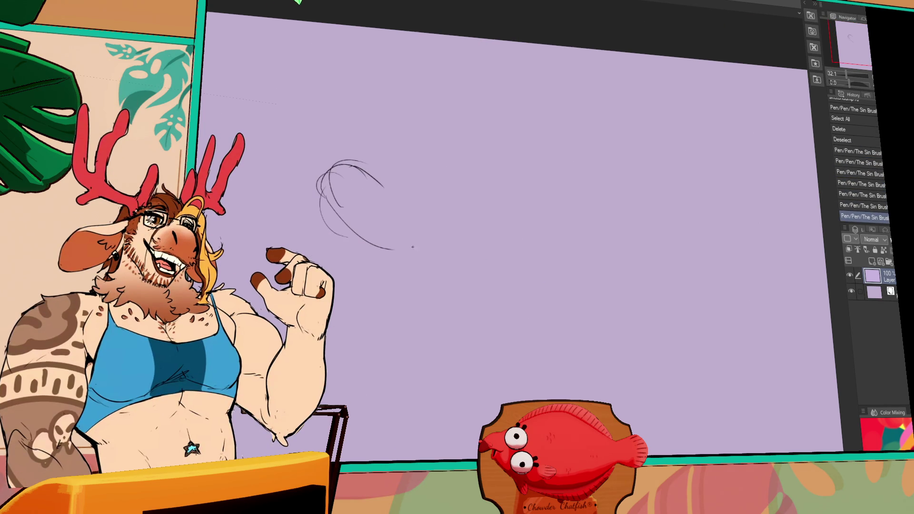
Clean up the loop's top and inner strokes, alternating between eraser and pen.
key(e)
drag(328, 186, 322, 174)
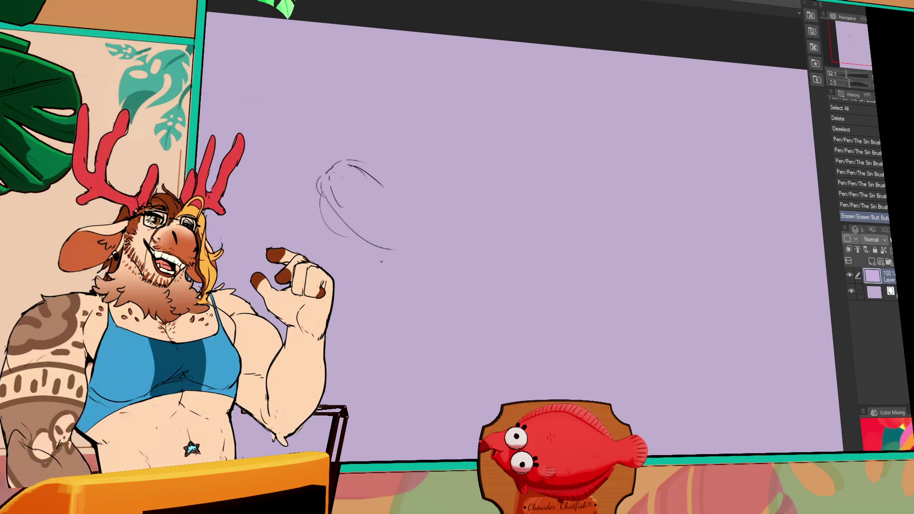
mouse_move(328, 172)
mouse_down()
mouse_move(345, 164)
mouse_move(376, 173)
mouse_up()
key(p)
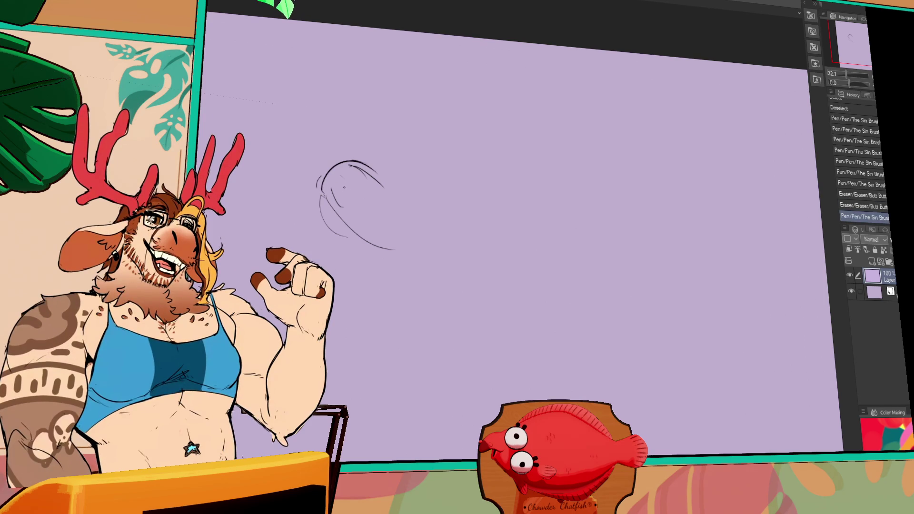
drag(534, 223, 533, 226)
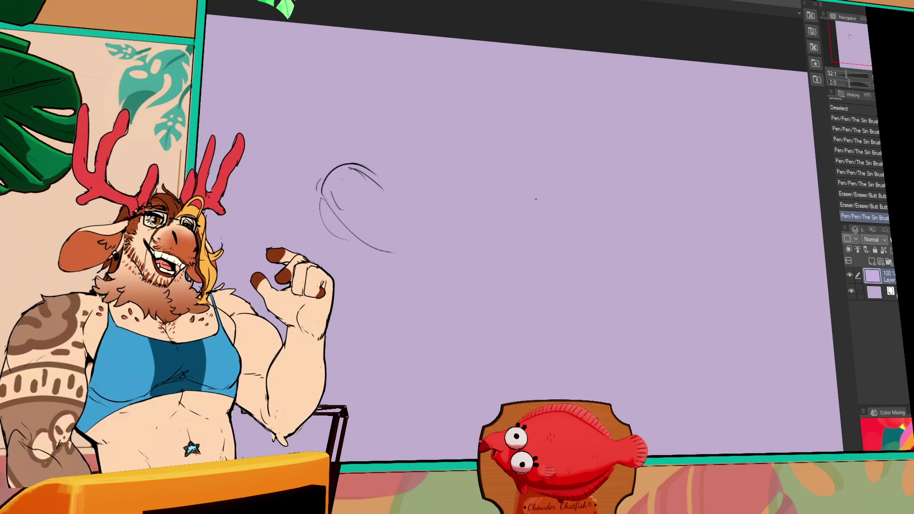
key(e)
mouse_move(381, 183)
mouse_down()
mouse_move(365, 172)
mouse_move(396, 180)
mouse_up()
key(p)
key(e)
mouse_move(339, 195)
mouse_down()
mouse_move(328, 204)
mouse_move(341, 209)
mouse_up()
key(p)
key(ctrl+z)
drag(324, 176, 353, 214)
Erase and refine the loop's lower inner stroke.
drag(565, 295, 565, 305)
key(e)
drag(331, 234, 369, 218)
key(p)
key(e)
key(p)
drag(391, 247, 402, 248)
key(e)
drag(350, 229, 381, 219)
key(p)
drag(342, 114, 346, 116)
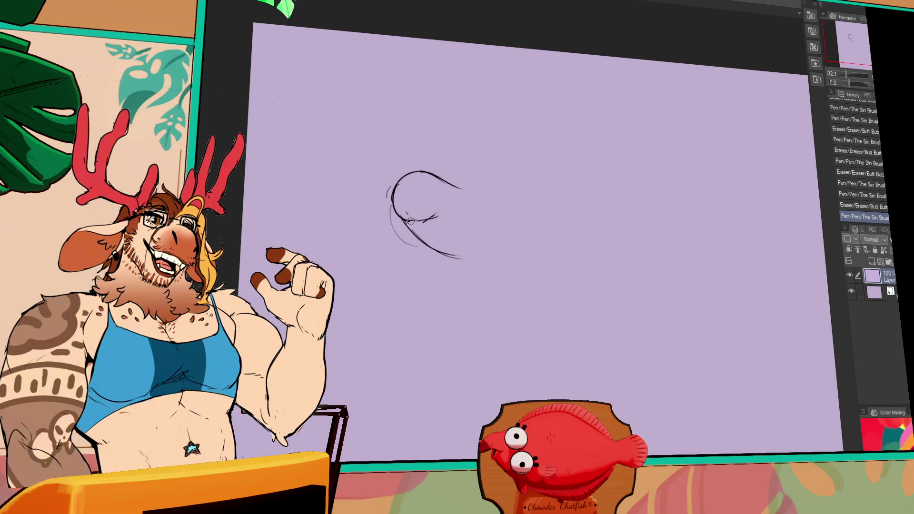
Lengthen the lower curve, add a long arc reaching right, and erase crossing strays.
drag(395, 220, 464, 257)
mouse_move(430, 169)
mouse_down()
mouse_move(469, 193)
mouse_move(540, 180)
mouse_up()
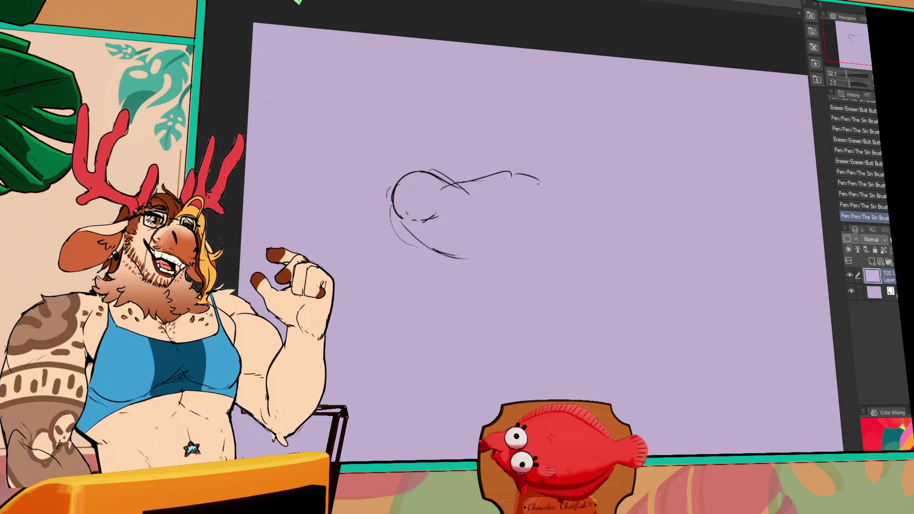
drag(429, 250, 466, 258)
mouse_move(402, 218)
mouse_down()
mouse_move(483, 264)
mouse_move(483, 252)
mouse_move(493, 273)
mouse_up()
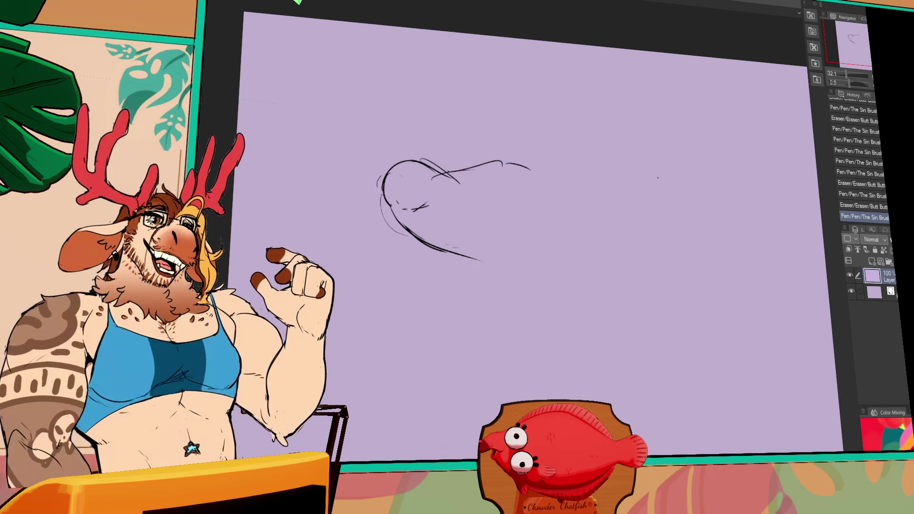
drag(431, 179, 478, 228)
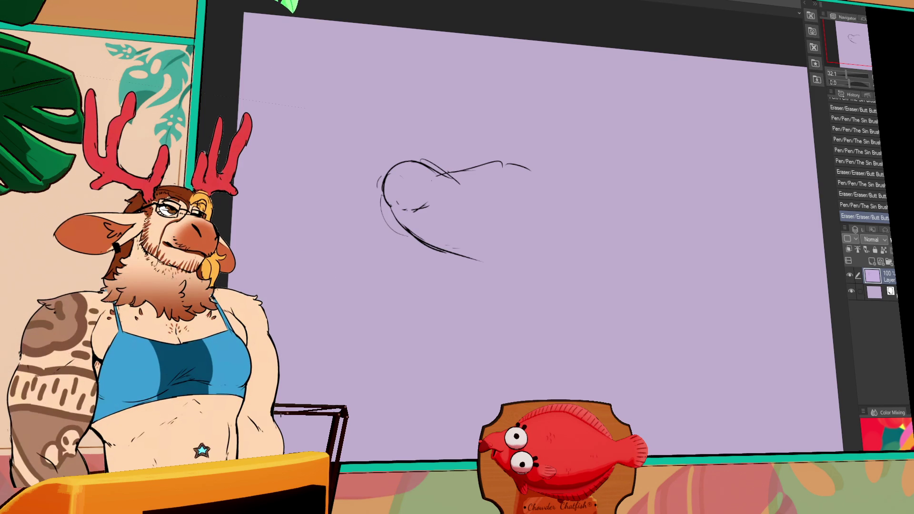
Lasso around the rough sketch to select it for moving.
mouse_move(603, 142)
mouse_down()
mouse_move(591, 285)
mouse_move(602, 145)
mouse_up()
Move the sketch about 160 px lower, deselect, and redraw its upper and lower contours.
drag(452, 205, 447, 280)
key(ctrl+d)
mouse_move(374, 257)
mouse_down()
mouse_move(429, 240)
mouse_move(404, 233)
mouse_move(439, 238)
mouse_move(424, 255)
mouse_move(426, 240)
mouse_move(485, 220)
mouse_move(526, 246)
mouse_move(514, 213)
mouse_move(540, 261)
mouse_up()
mouse_move(490, 245)
mouse_down()
mouse_move(504, 226)
mouse_move(542, 290)
mouse_up()
drag(395, 300, 476, 339)
drag(476, 339, 533, 336)
drag(391, 297, 561, 378)
Add a loop and several larger curves along the sketch's right side.
mouse_move(542, 259)
mouse_down()
mouse_move(571, 280)
mouse_move(633, 376)
mouse_up()
drag(516, 355, 557, 380)
mouse_move(633, 312)
mouse_down()
mouse_move(621, 318)
mouse_move(678, 326)
mouse_up()
drag(655, 303, 714, 388)
drag(523, 238, 471, 207)
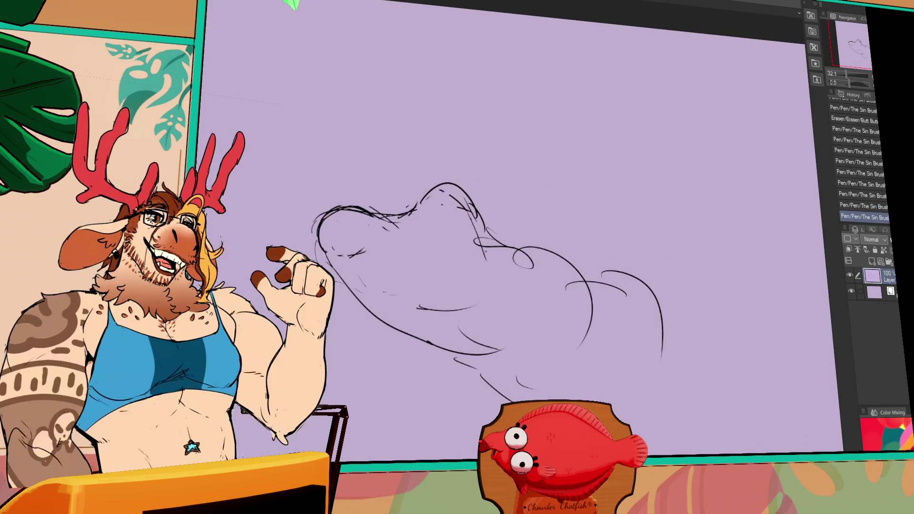
Draw long diagonal guide strokes above and left of the sketch, then lasso the whole sketch.
drag(249, 199, 381, 461)
drag(431, 118, 783, 288)
key(ctrl+z)
drag(431, 115, 733, 214)
drag(577, 192, 574, 195)
mouse_move(421, 362)
mouse_down()
mouse_move(324, 162)
mouse_move(618, 414)
mouse_move(419, 342)
mouse_up()
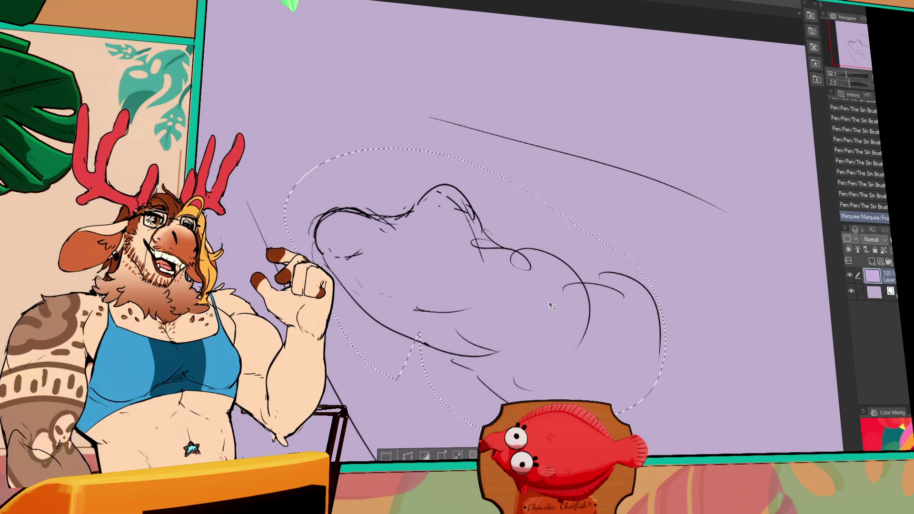
Delete the selected sketch and start over with a rough head circle.
key(Delete)
key(ctrl+d)
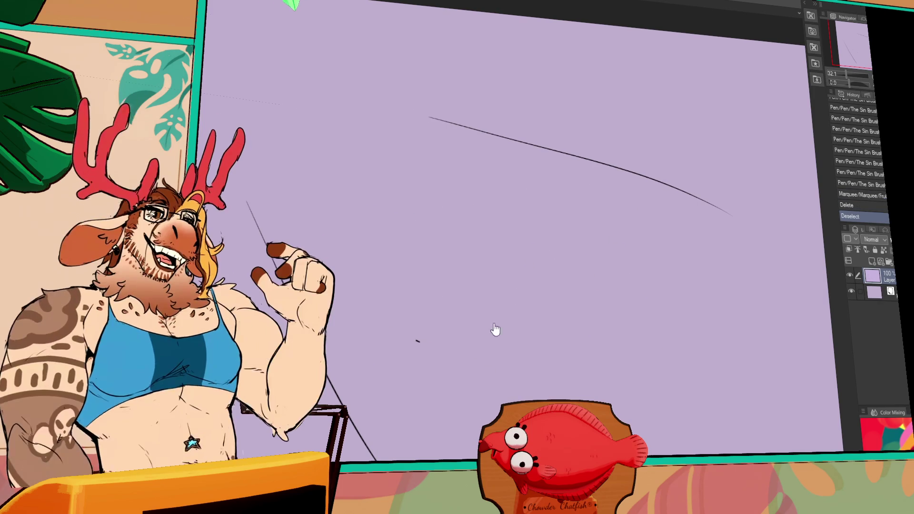
drag(375, 153, 378, 202)
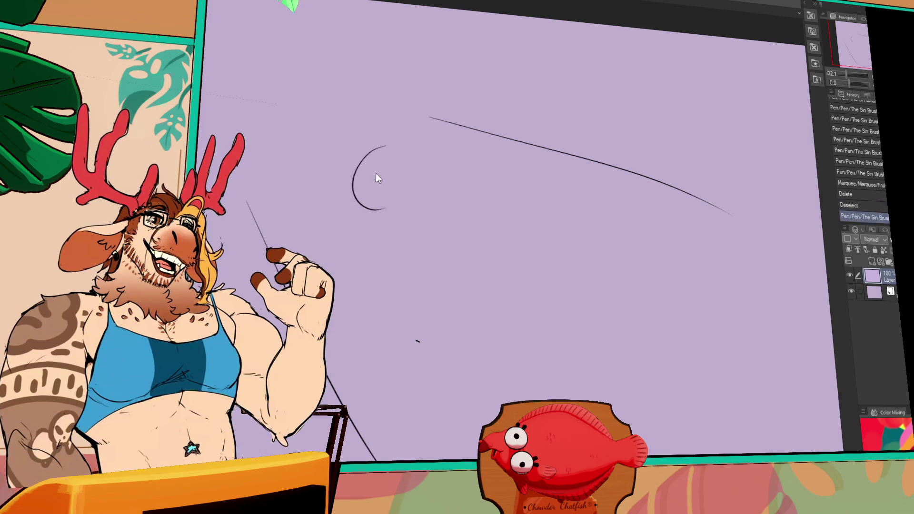
mouse_move(358, 162)
mouse_down()
mouse_move(410, 169)
mouse_move(415, 199)
mouse_up()
drag(388, 167, 362, 208)
drag(359, 177, 379, 207)
mouse_move(367, 155)
mouse_down()
mouse_move(357, 197)
mouse_move(405, 202)
mouse_move(415, 176)
mouse_move(391, 198)
mouse_up()
Add guide lines inside the head and rough body curves beneath it.
drag(354, 179, 419, 180)
drag(360, 220, 419, 180)
mouse_move(395, 161)
mouse_down()
mouse_move(396, 197)
mouse_move(357, 272)
mouse_up()
drag(394, 223, 430, 197)
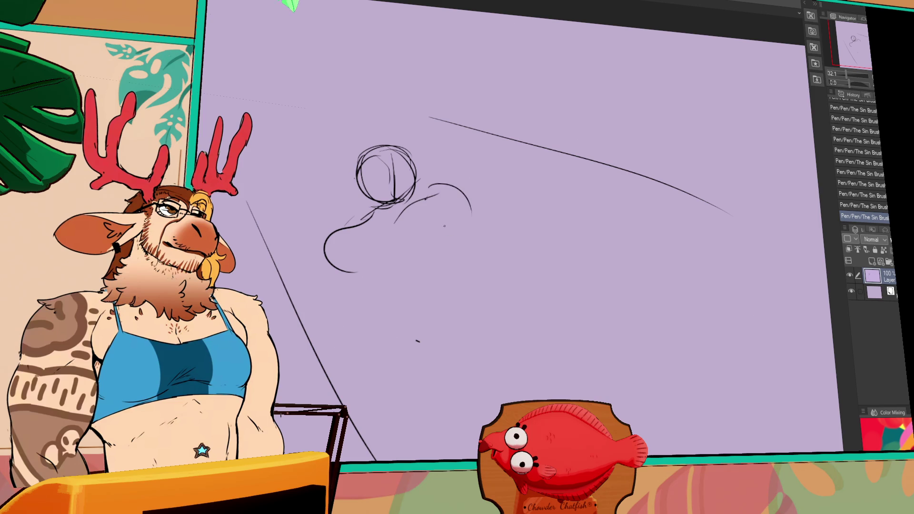
drag(497, 196, 497, 194)
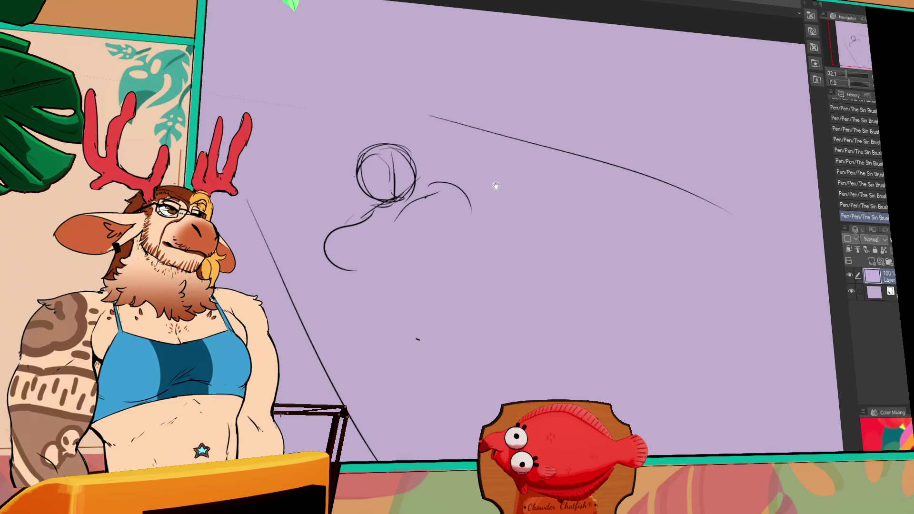
mouse_move(352, 245)
mouse_down()
mouse_move(323, 252)
mouse_move(343, 226)
mouse_move(343, 271)
mouse_move(351, 251)
mouse_move(354, 270)
mouse_up()
mouse_move(350, 227)
mouse_down()
mouse_move(357, 279)
mouse_move(342, 231)
mouse_move(352, 217)
mouse_move(333, 257)
mouse_move(347, 276)
mouse_move(373, 281)
mouse_up()
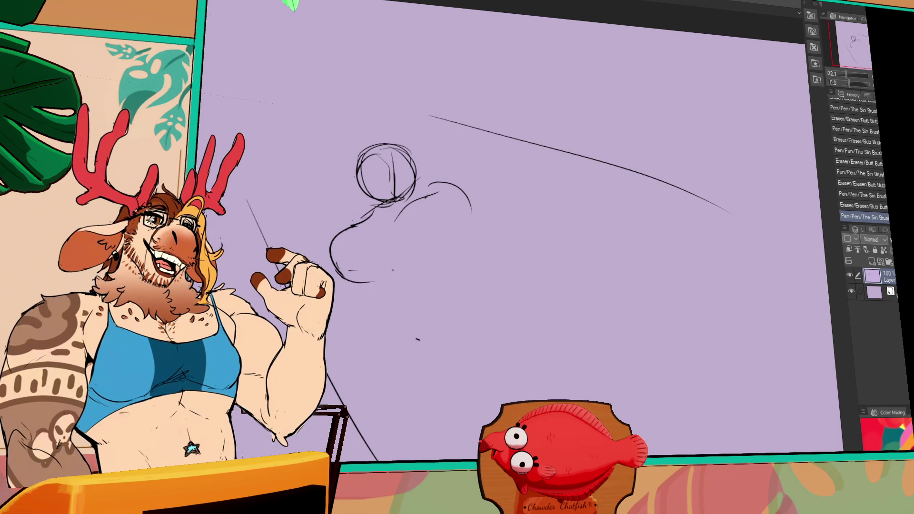
Redraw the neck, chin and head guide strokes.
mouse_move(362, 217)
mouse_down()
mouse_move(373, 209)
mouse_move(375, 220)
mouse_up()
mouse_move(369, 196)
mouse_down()
mouse_move(366, 219)
mouse_move(355, 224)
mouse_move(441, 193)
mouse_move(410, 210)
mouse_up()
mouse_move(393, 153)
mouse_down()
mouse_move(391, 198)
mouse_move(415, 200)
mouse_move(410, 192)
mouse_up()
scroll(451, 161, down, 1)
drag(414, 183, 417, 188)
mouse_move(415, 181)
mouse_down()
mouse_move(457, 185)
mouse_move(423, 212)
mouse_move(464, 220)
mouse_up()
scroll(405, 190, down, 2)
Sketch the right arm, chest lines, lower torso and a shoulder line curving down right.
drag(443, 157, 469, 228)
drag(395, 214, 433, 271)
drag(352, 253, 376, 267)
drag(412, 170, 434, 142)
drag(431, 140, 464, 180)
drag(504, 148, 567, 161)
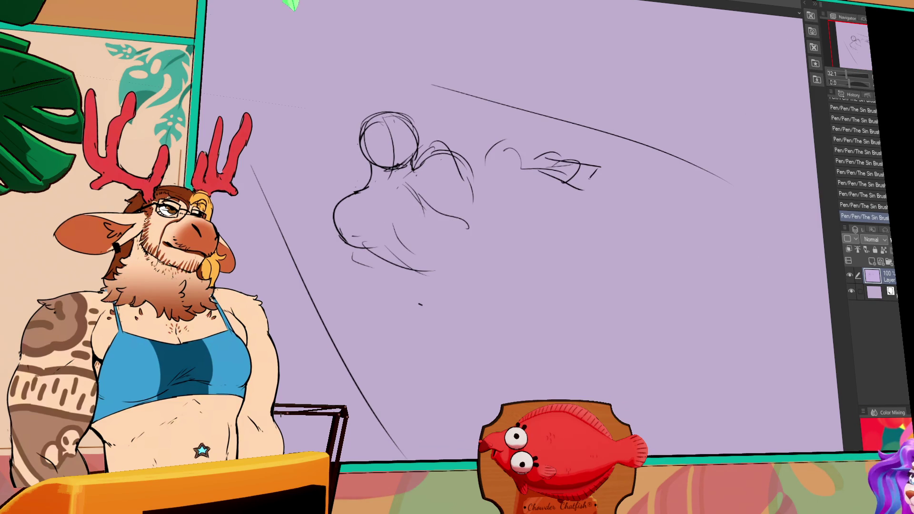
mouse_move(367, 225)
mouse_down()
mouse_move(350, 300)
mouse_move(404, 319)
mouse_move(392, 315)
mouse_up()
key(ctrl+z)
Rework the lower torso and belly curves, erasing and redrawing strokes.
drag(440, 283, 466, 246)
drag(455, 244, 516, 223)
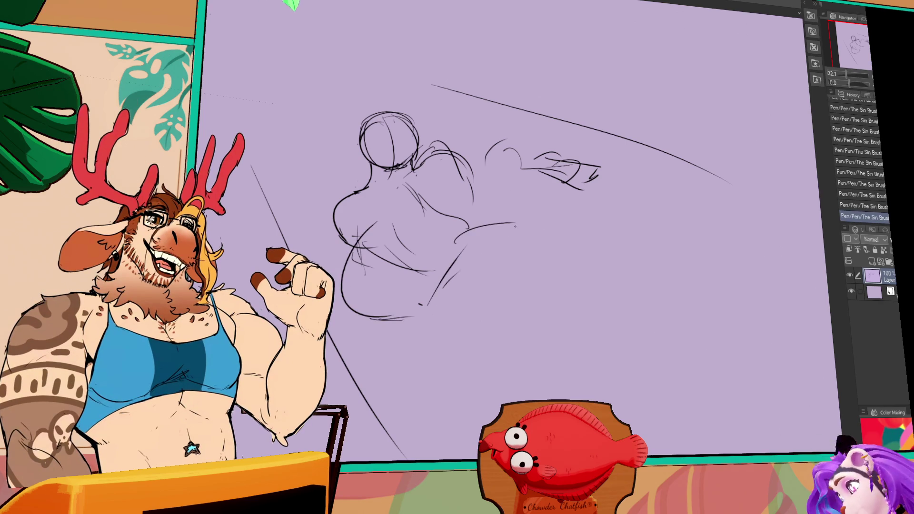
mouse_move(423, 200)
mouse_down()
mouse_move(517, 210)
mouse_move(514, 233)
mouse_move(457, 238)
mouse_move(426, 300)
mouse_up()
key(e)
drag(464, 259, 499, 250)
drag(440, 281, 430, 297)
mouse_move(457, 266)
mouse_down()
mouse_move(542, 236)
mouse_move(459, 250)
mouse_move(541, 237)
mouse_up()
mouse_move(460, 248)
mouse_down()
mouse_move(533, 240)
mouse_move(457, 249)
mouse_move(524, 240)
mouse_up()
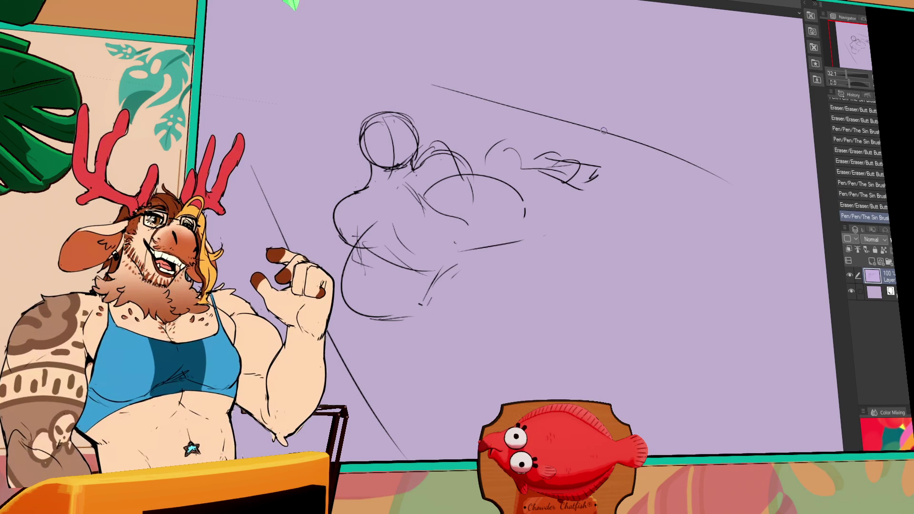
mouse_move(495, 210)
mouse_down()
mouse_move(430, 199)
mouse_move(528, 210)
mouse_up()
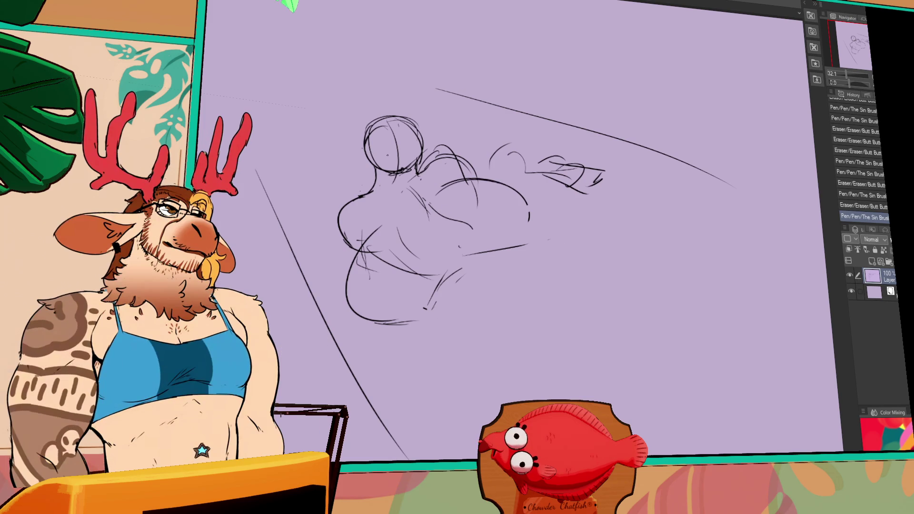
Add rough framing strokes around the figure and tidy the lower right.
mouse_move(394, 137)
mouse_down()
mouse_move(411, 130)
mouse_move(428, 184)
mouse_up()
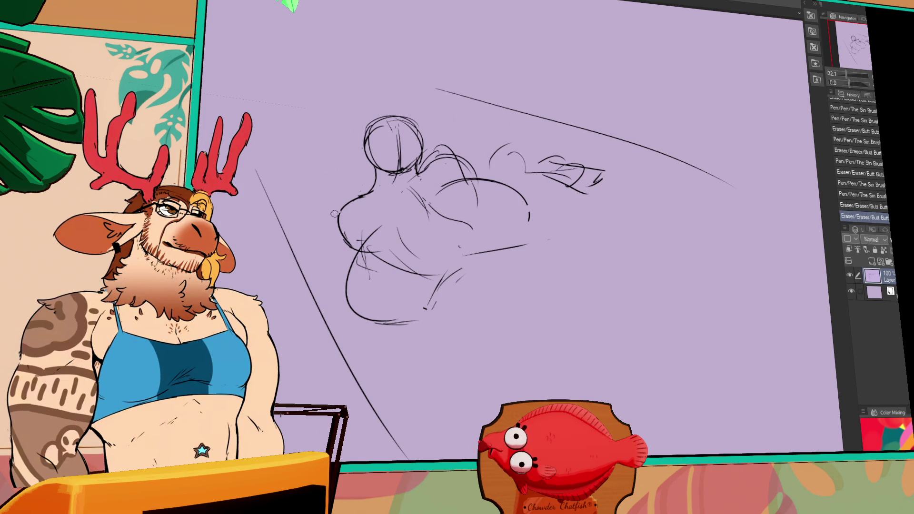
drag(292, 180, 331, 222)
drag(295, 127, 292, 164)
drag(313, 109, 367, 125)
drag(421, 109, 466, 143)
mouse_move(426, 309)
mouse_down()
mouse_move(430, 302)
mouse_move(411, 323)
mouse_up()
drag(423, 307, 428, 300)
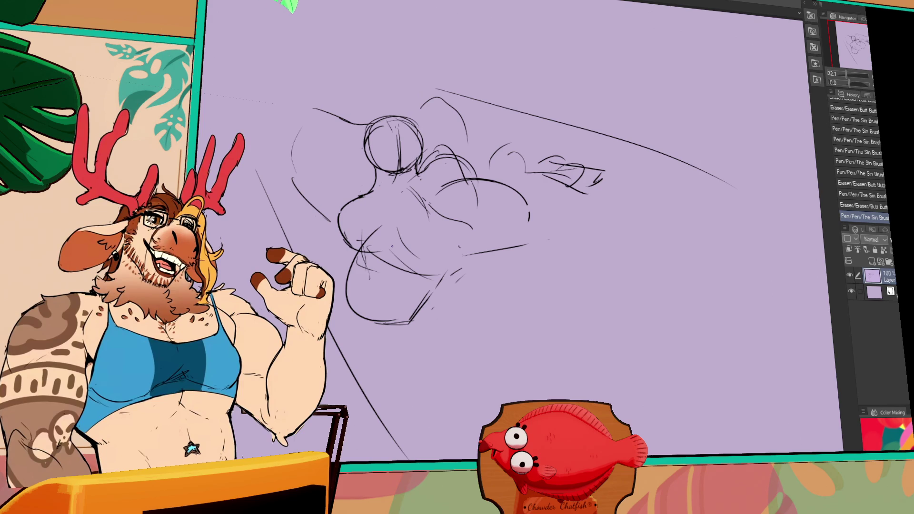
Erase and redraw the bottom belly curve, undoing a stray lower-right stroke.
drag(427, 287, 454, 251)
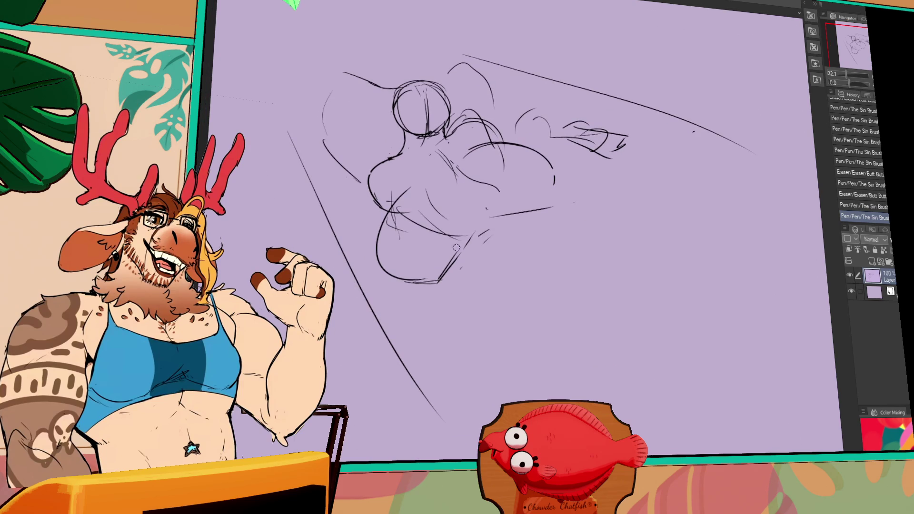
drag(395, 270, 440, 285)
drag(376, 252, 450, 281)
mouse_move(376, 252)
mouse_down()
mouse_move(424, 278)
mouse_move(416, 269)
mouse_move(419, 282)
mouse_move(457, 252)
mouse_move(449, 275)
mouse_up()
mouse_move(462, 241)
mouse_down()
mouse_move(445, 269)
mouse_move(481, 281)
mouse_move(453, 257)
mouse_up()
key(ctrl+z)
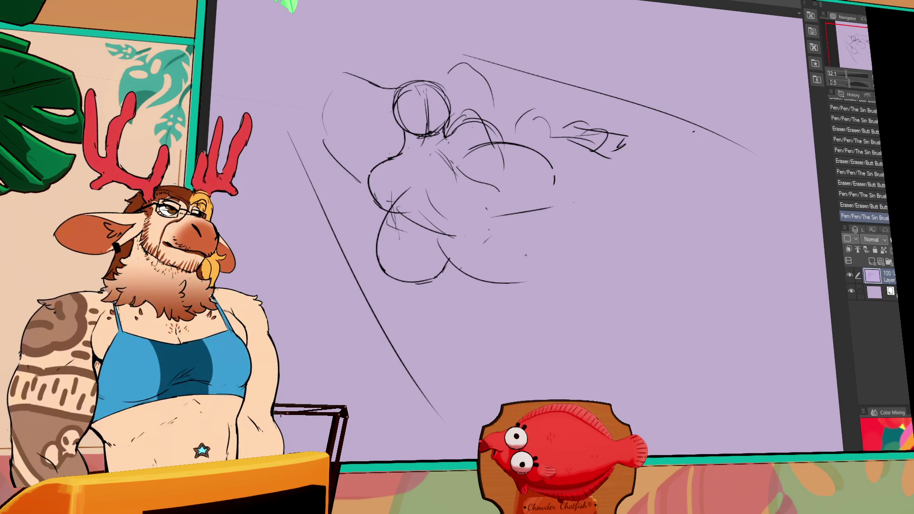
Erase the scribbled lines around the chin, then bring up the finished lion artwork.
drag(545, 260, 549, 264)
mouse_move(449, 285)
mouse_down()
mouse_move(455, 267)
mouse_move(428, 228)
mouse_move(457, 240)
mouse_up()
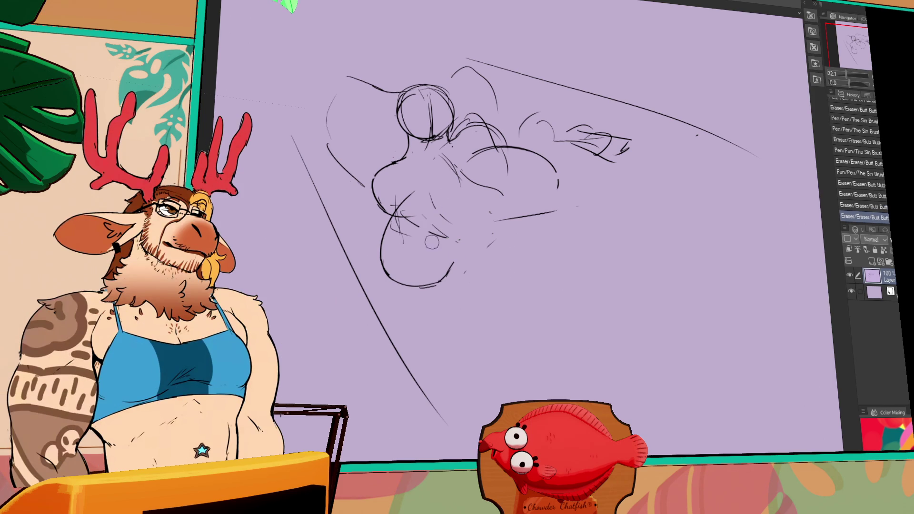
mouse_move(427, 204)
mouse_down()
mouse_move(407, 224)
mouse_move(428, 245)
mouse_up()
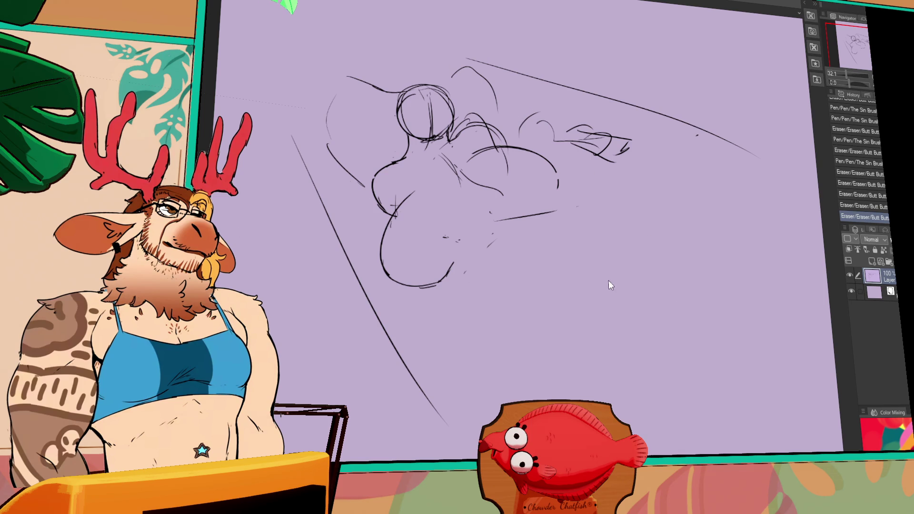
key(ctrl+Tab)
drag(472, 71, 490, 106)
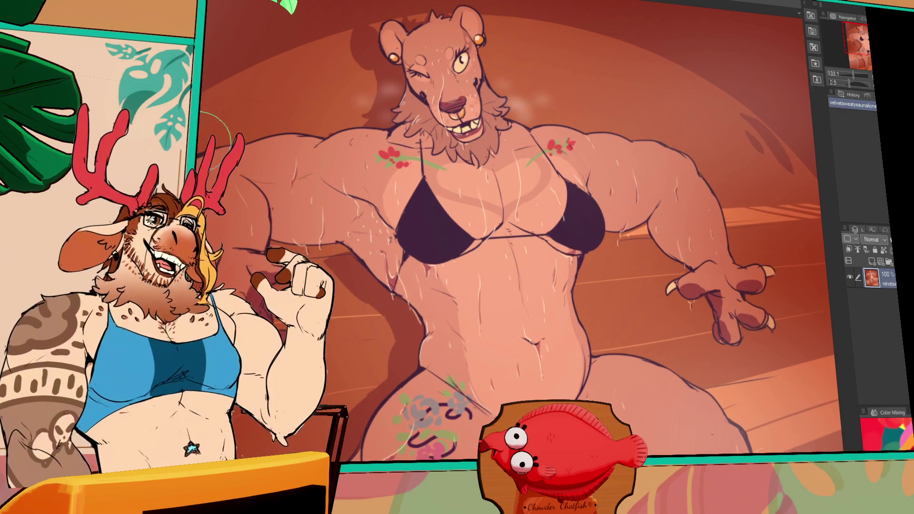
scroll(566, 324, up, 5)
scroll(565, 324, up, 3)
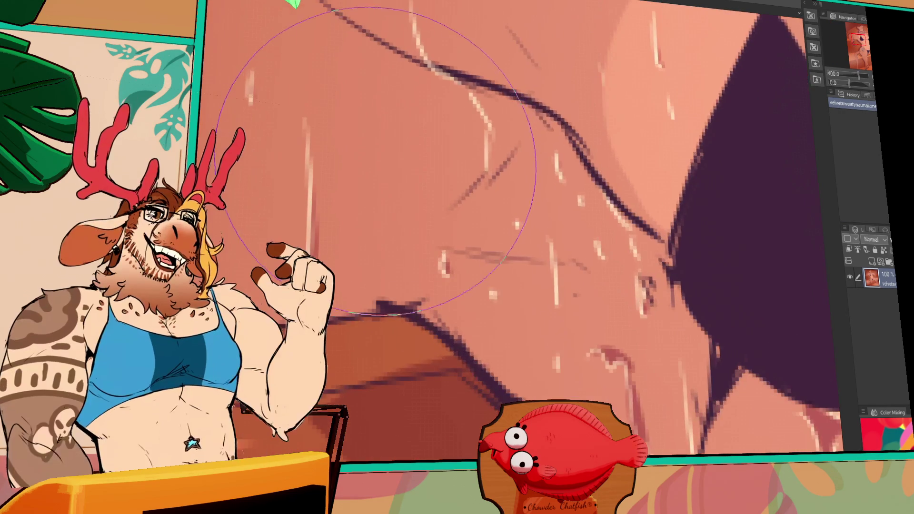
scroll(508, 160, down, 5)
scroll(508, 161, down, 5)
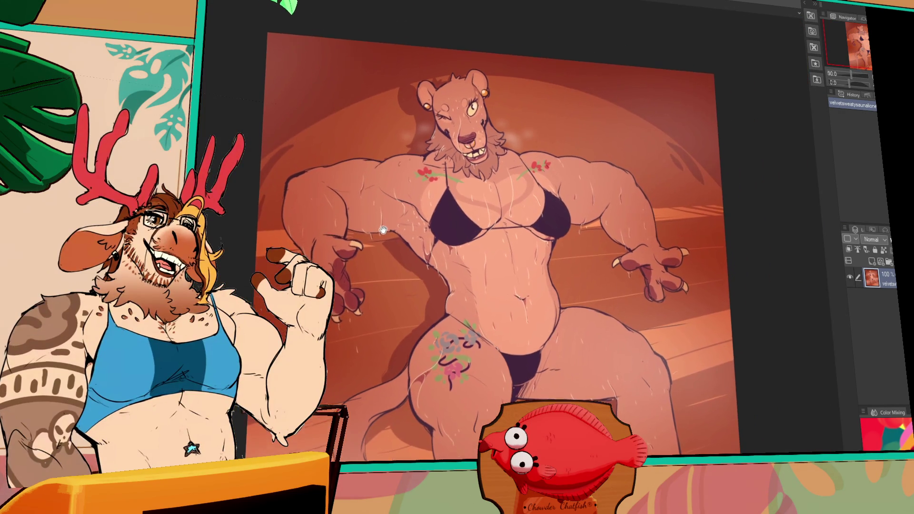
scroll(369, 122, up, 1)
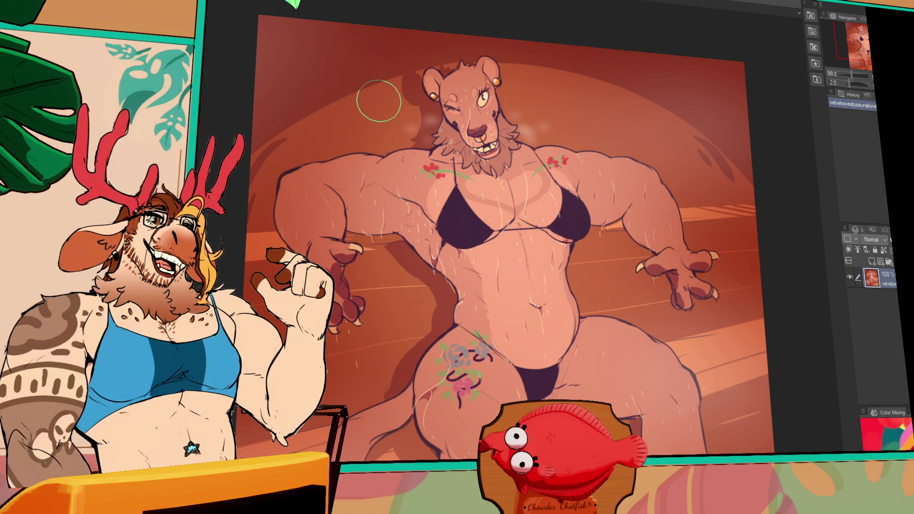
drag(540, 130, 529, 142)
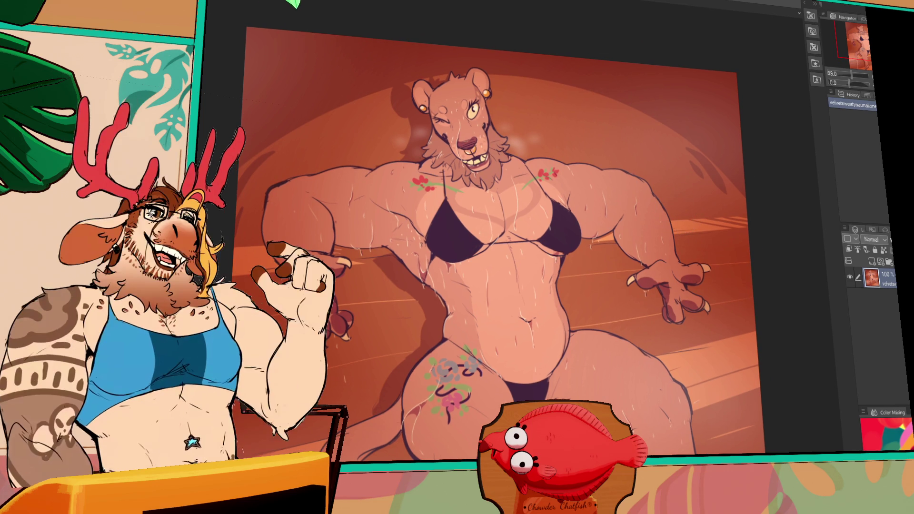
key(ctrl+Tab)
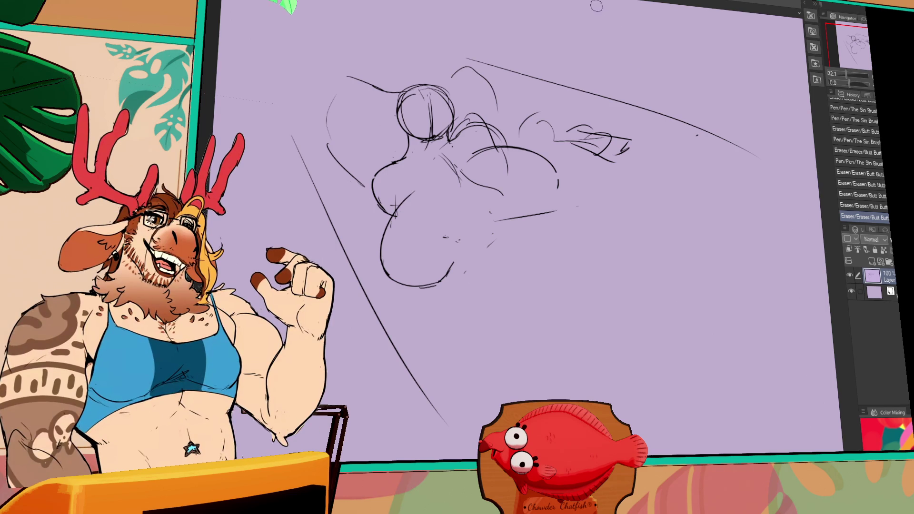
Draw a short test stroke on the sketch, then bring the bird figure's head into view.
mouse_move(508, 237)
mouse_down()
mouse_move(452, 257)
mouse_move(452, 274)
mouse_up()
scroll(477, 245, up, 1)
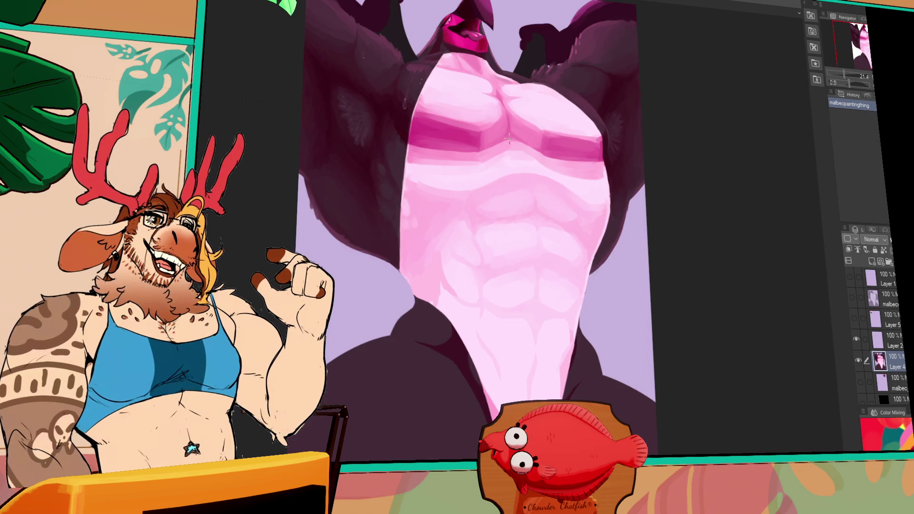
drag(508, 138, 504, 263)
Zoom in on the bird painting's armpit area, then zoom back out.
scroll(361, 219, up, 6)
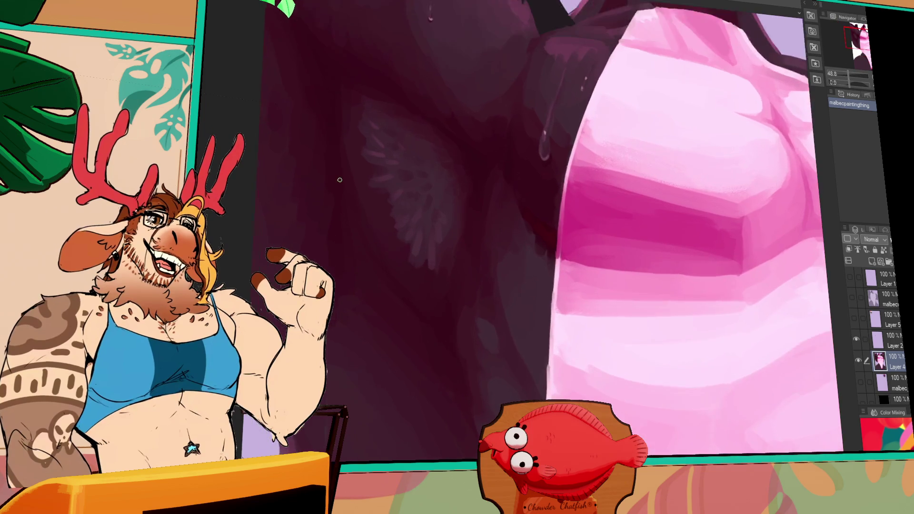
drag(342, 55, 466, 182)
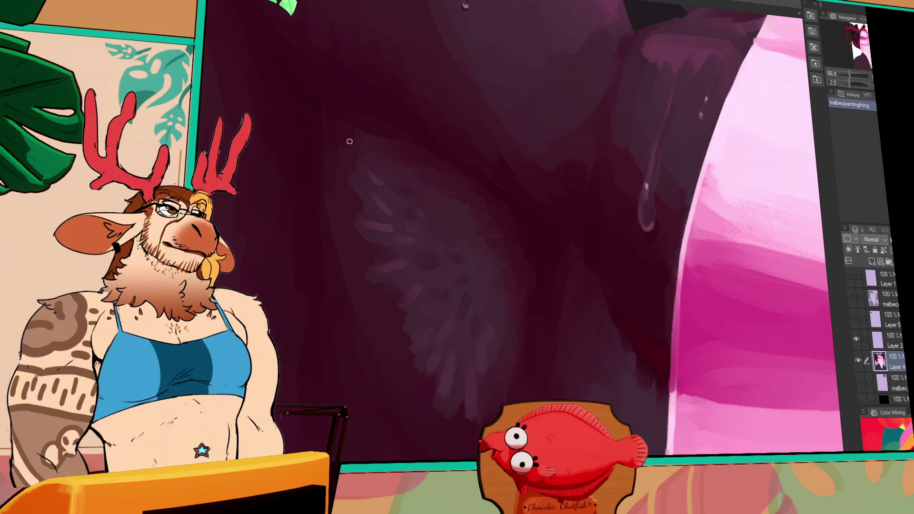
scroll(375, 163, down, 5)
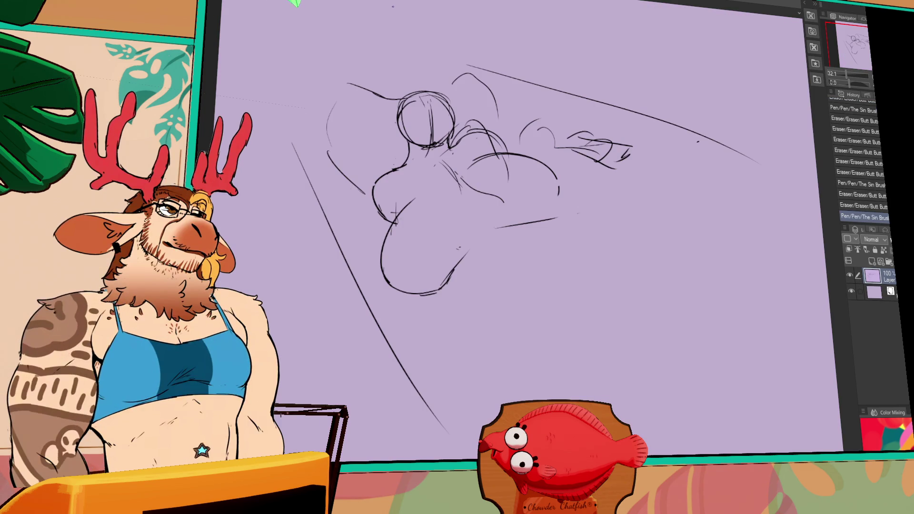
drag(451, 181, 449, 180)
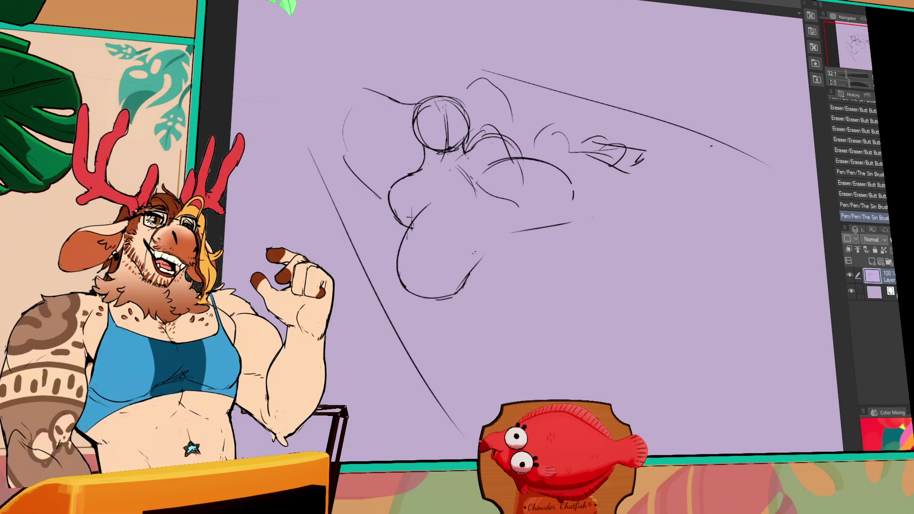
key(ctrl+Tab)
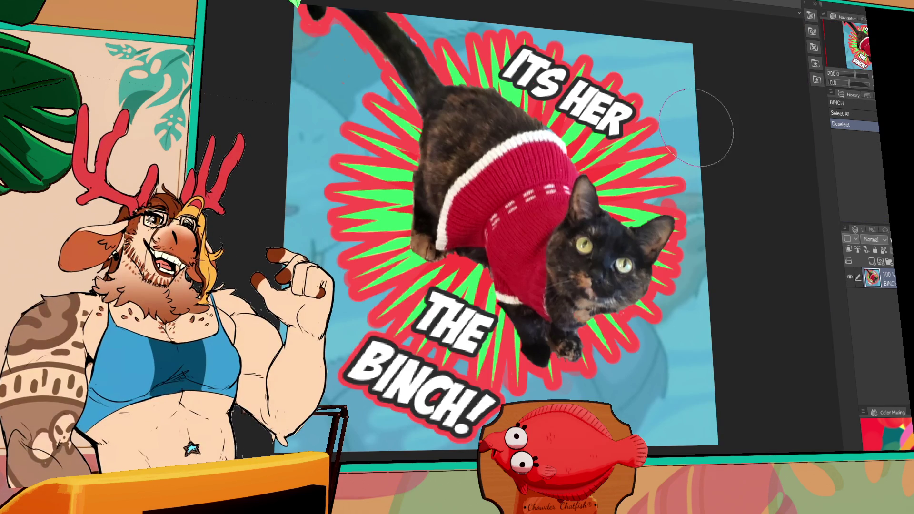
key(ctrl+Tab)
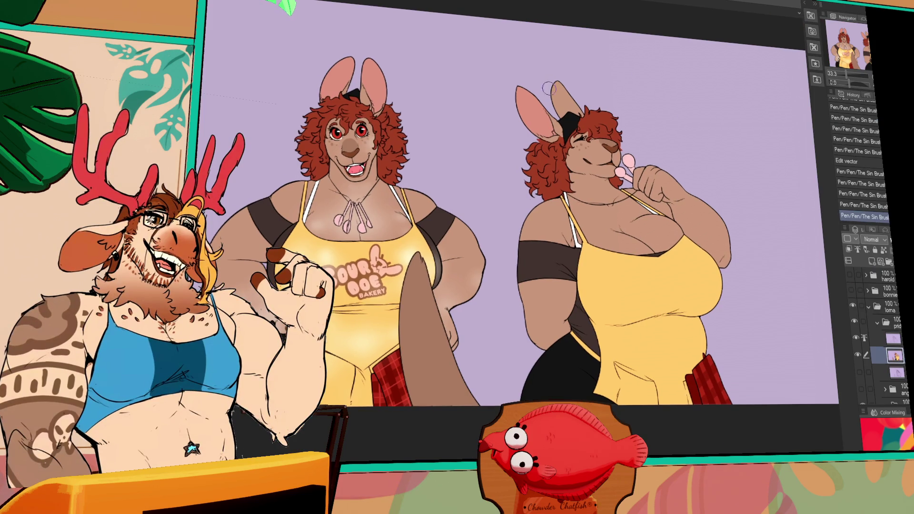
click(419, 75)
key(ctrl+Tab)
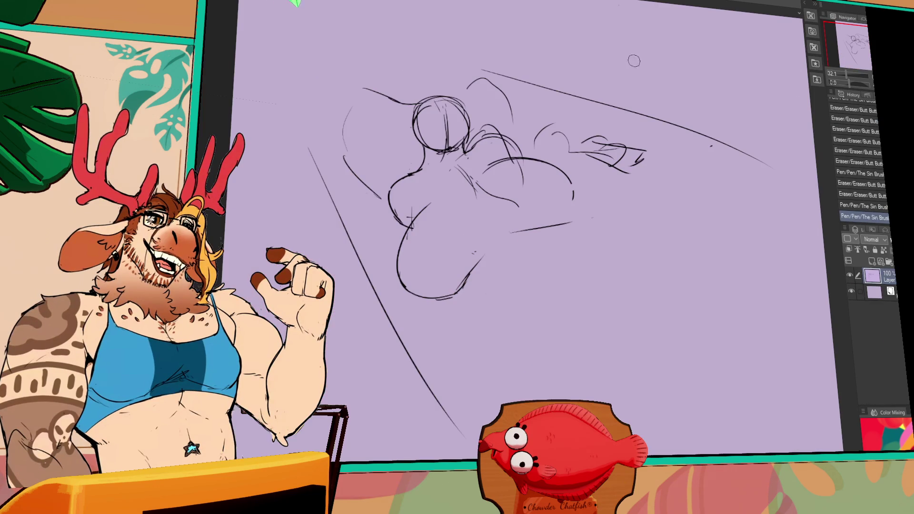
Erase and redraw the belly curves with larger, rounder arcs on the right side.
click(513, 224)
mouse_move(571, 222)
mouse_down()
mouse_move(538, 228)
mouse_move(585, 222)
mouse_up()
drag(504, 183, 516, 196)
mouse_move(481, 168)
mouse_down()
mouse_move(505, 157)
mouse_move(574, 199)
mouse_move(564, 159)
mouse_move(578, 211)
mouse_up()
mouse_move(505, 157)
mouse_down()
mouse_move(593, 215)
mouse_move(524, 155)
mouse_move(583, 216)
mouse_move(564, 171)
mouse_up()
click(562, 210)
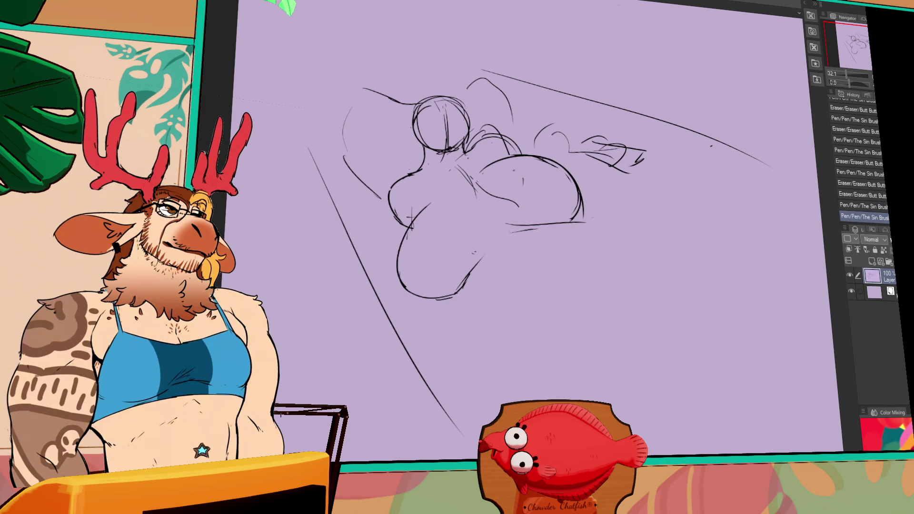
Erase small marks on the left belly and draw a new left belly curve.
mouse_move(484, 190)
mouse_down()
mouse_move(490, 195)
mouse_move(469, 191)
mouse_up()
mouse_move(426, 232)
mouse_down()
mouse_move(419, 224)
mouse_move(416, 234)
mouse_move(419, 221)
mouse_up()
drag(513, 232, 536, 236)
mouse_move(431, 218)
mouse_down()
mouse_move(421, 242)
mouse_move(409, 229)
mouse_move(420, 191)
mouse_move(413, 217)
mouse_up()
mouse_move(431, 188)
mouse_down()
mouse_move(438, 191)
mouse_move(419, 210)
mouse_up()
mouse_move(417, 205)
mouse_down()
mouse_move(424, 195)
mouse_move(389, 252)
mouse_move(390, 225)
mouse_move(386, 267)
mouse_move(406, 294)
mouse_up()
Refine the lower left belly curve, undoing the last stray pen stroke.
mouse_move(396, 235)
mouse_down()
mouse_move(384, 269)
mouse_move(410, 289)
mouse_up()
drag(417, 219, 402, 233)
mouse_move(418, 203)
mouse_down()
mouse_move(401, 225)
mouse_move(410, 208)
mouse_up()
drag(442, 181, 414, 206)
drag(419, 189, 408, 209)
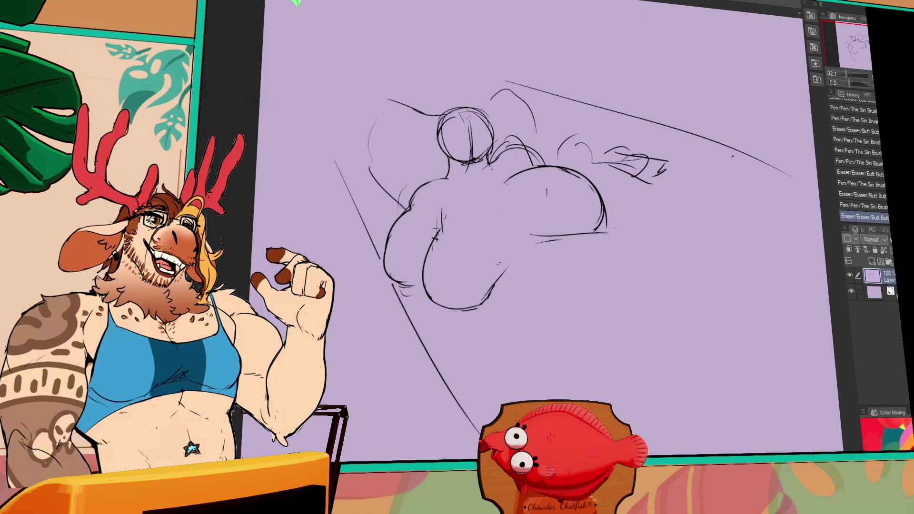
key(ctrl+z)
drag(509, 205, 503, 212)
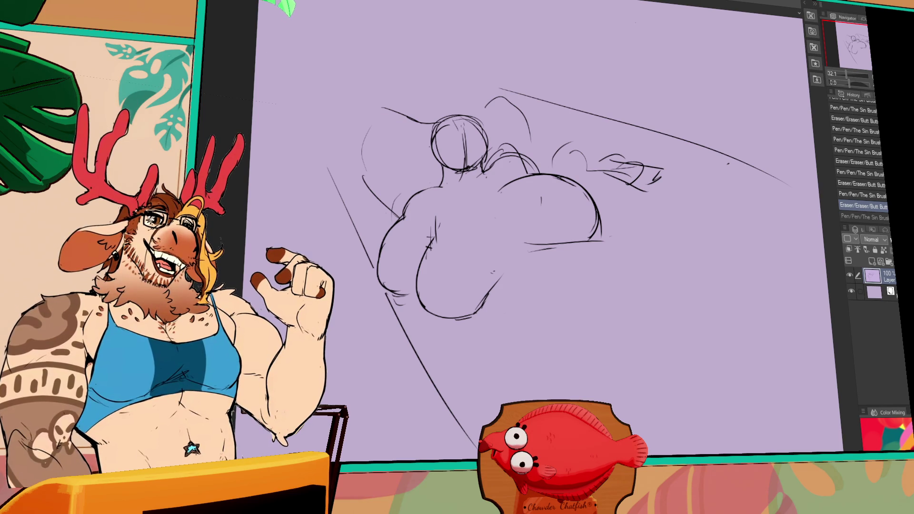
key(ctrl+Tab)
scroll(384, 236, up, 3)
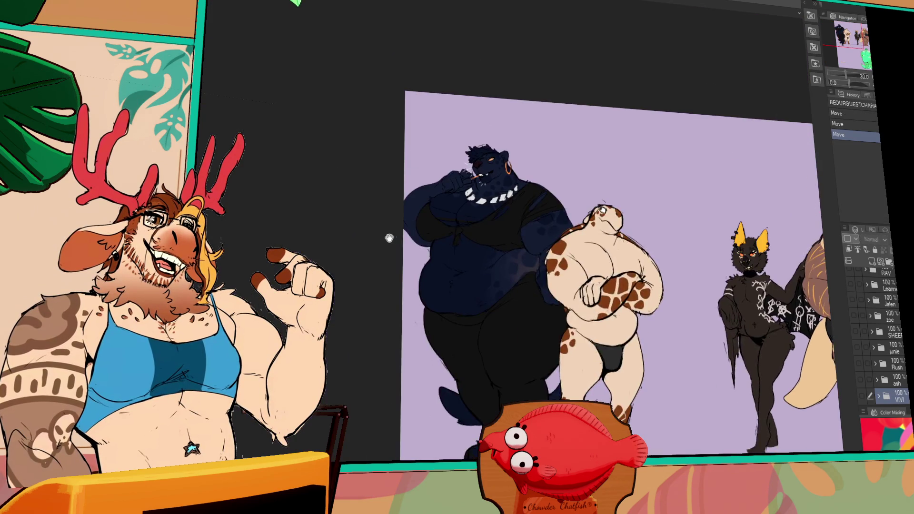
scroll(415, 271, up, 3)
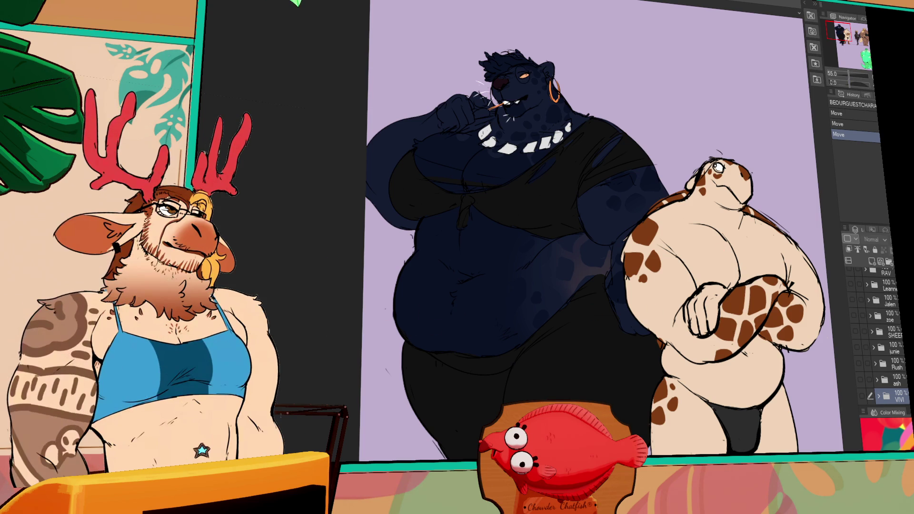
click(861, 42)
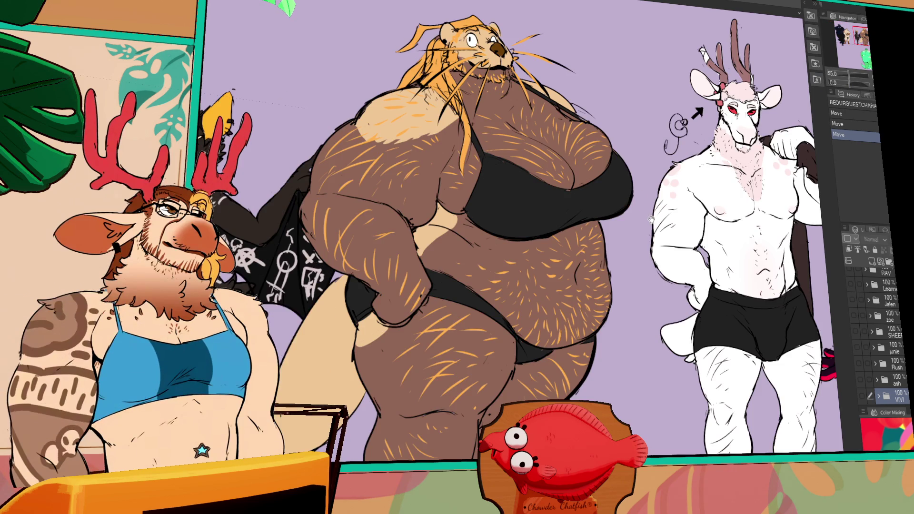
drag(653, 222, 669, 232)
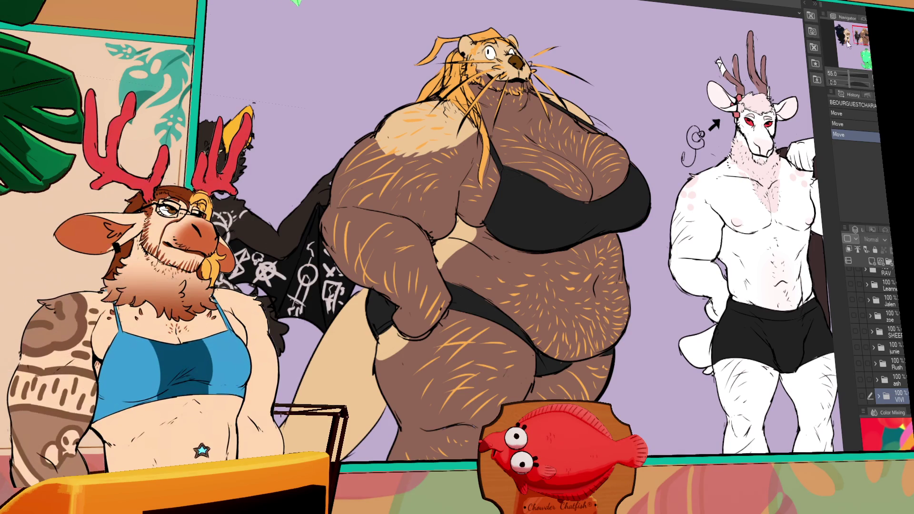
scroll(575, 188, down, 4)
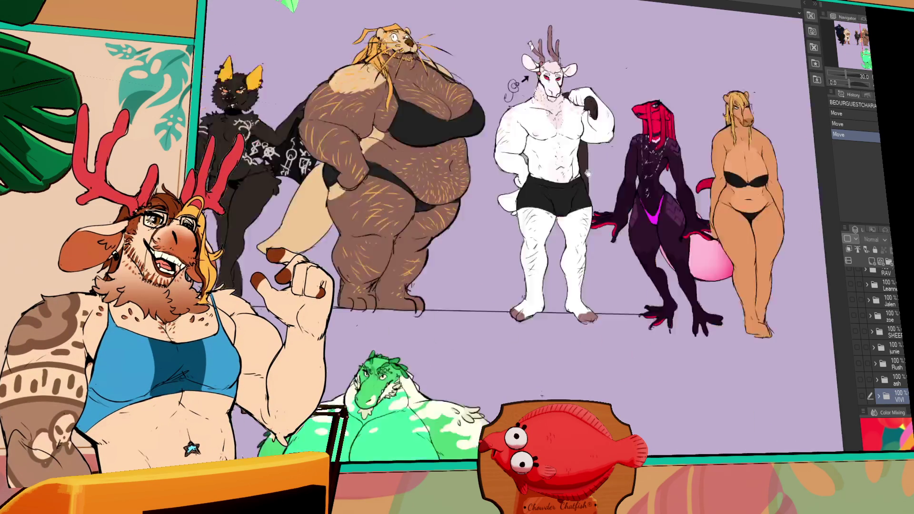
mouse_move(589, 174)
mouse_down()
mouse_move(896, 181)
mouse_move(692, 90)
mouse_up()
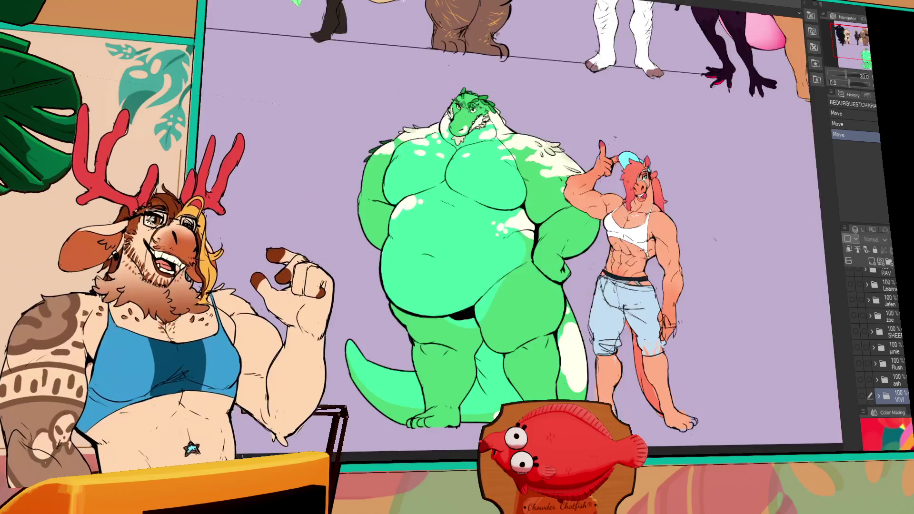
scroll(638, 271, up, 6)
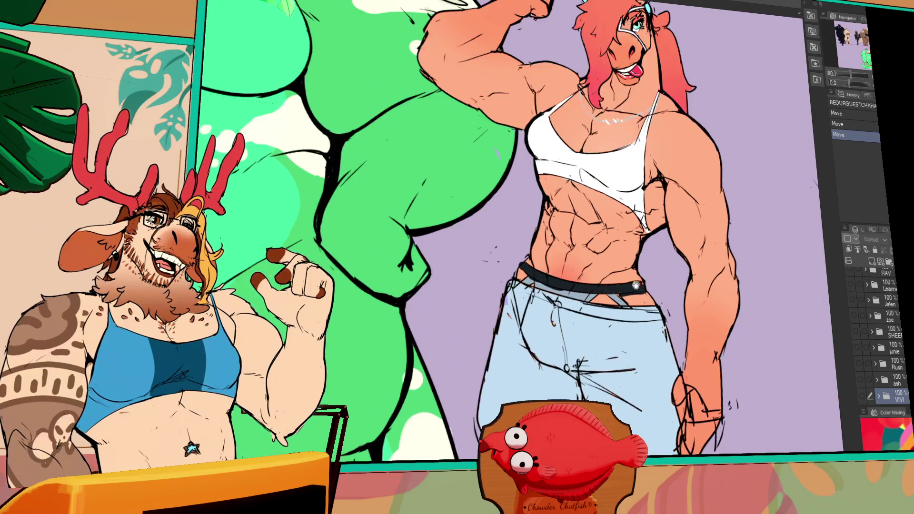
drag(632, 304, 628, 313)
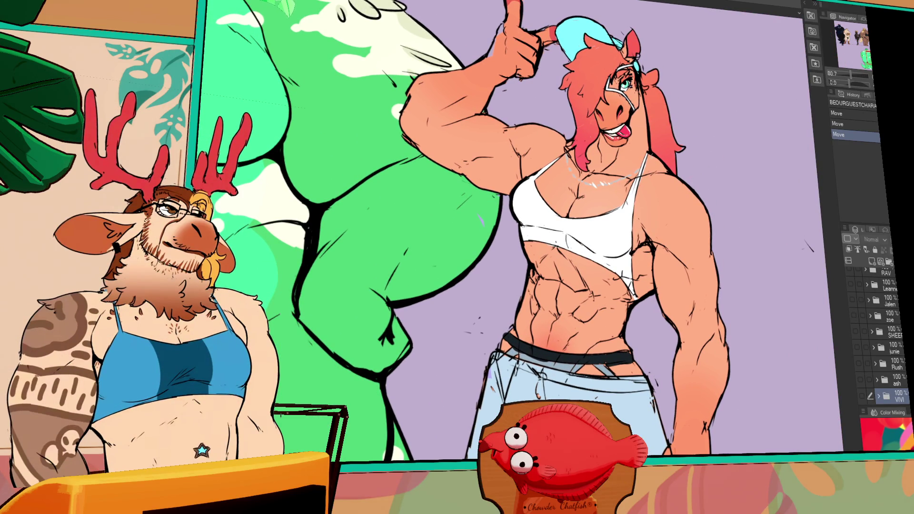
scroll(575, 266, down, 5)
mouse_move(333, 191)
mouse_down()
mouse_move(580, 323)
mouse_move(829, 436)
mouse_up()
scroll(654, 307, up, 4)
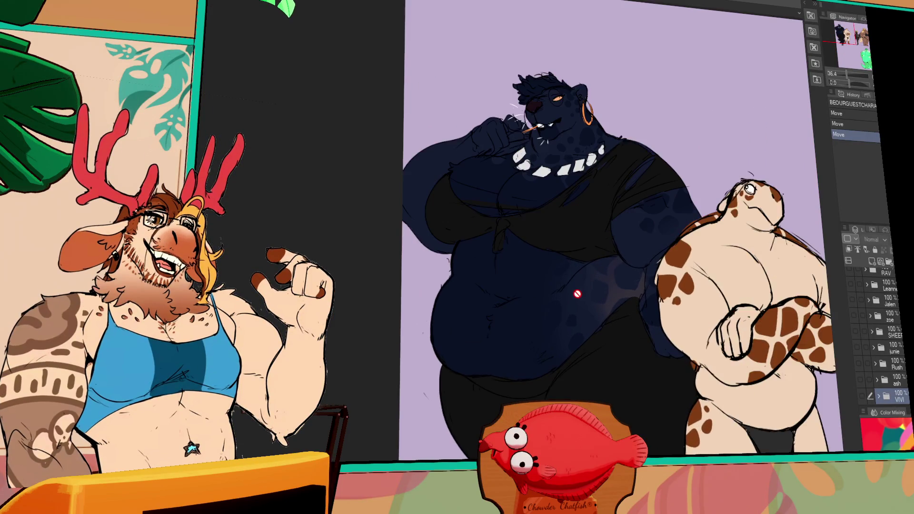
mouse_move(577, 314)
mouse_down()
mouse_move(579, 328)
mouse_move(589, 296)
mouse_up()
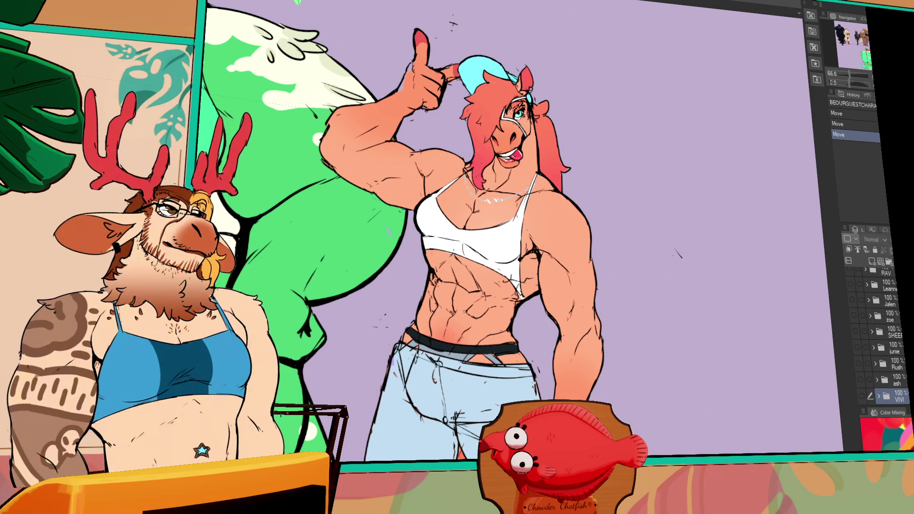
key(ctrl+Tab)
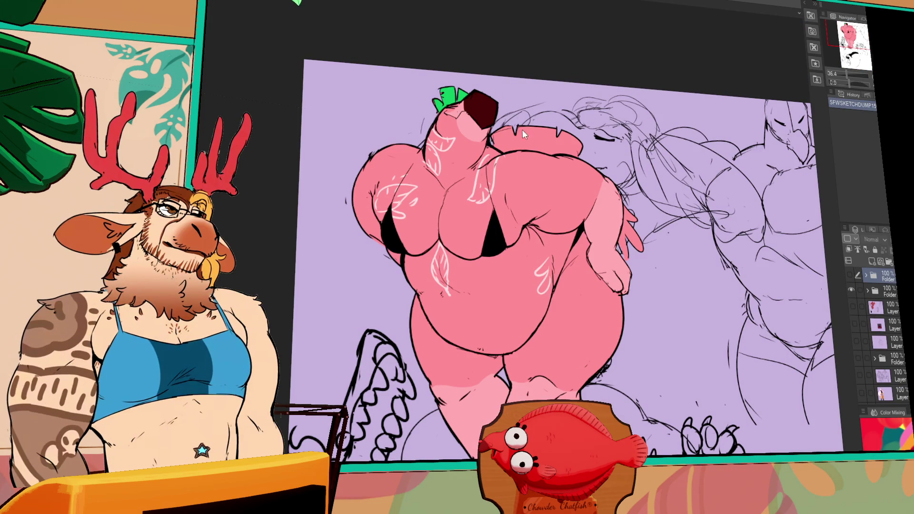
Cycle through the open sketch documents with Ctrl+Tab.
key(ctrl+Tab)
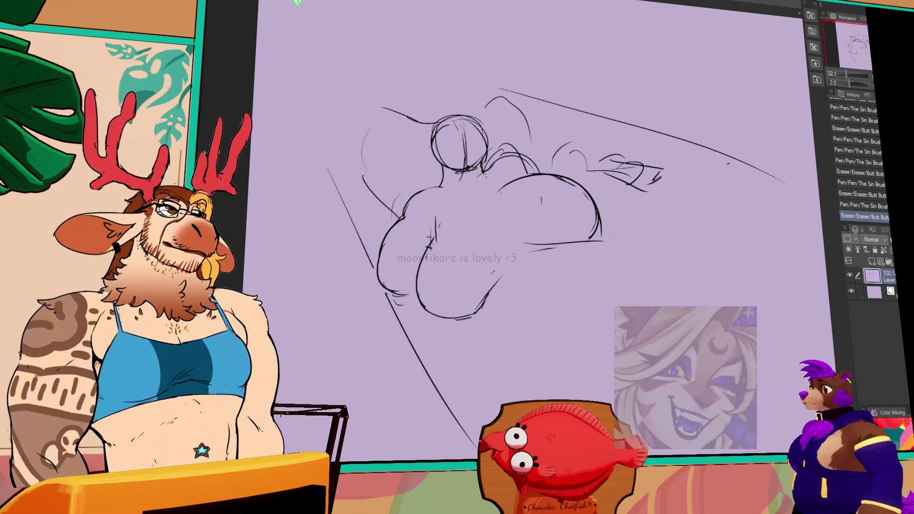
key(ctrl+Tab)
Pan right across the lineup past the panther and spotted turtle characters.
drag(842, 32, 841, 30)
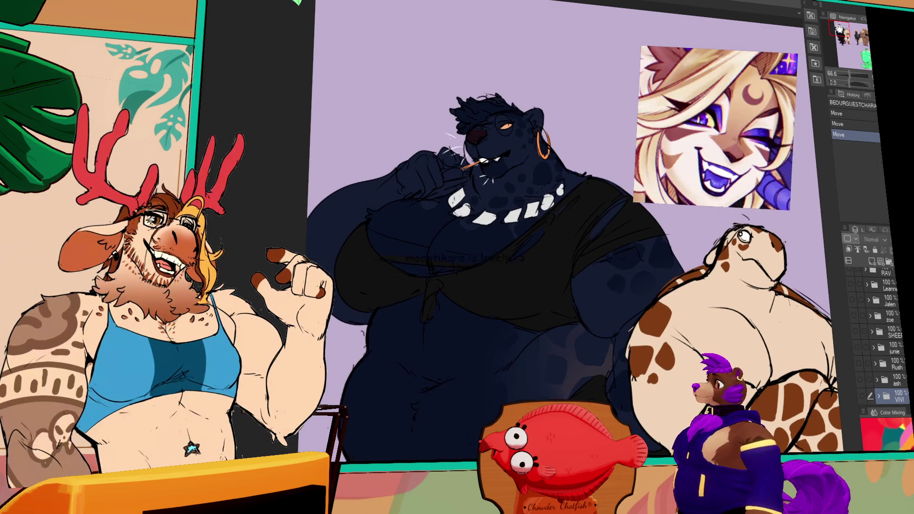
drag(532, 240, 605, 241)
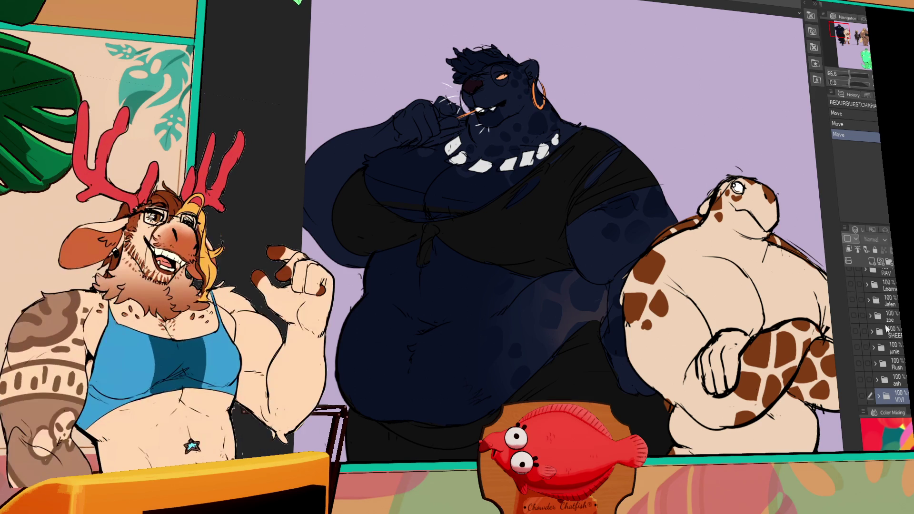
scroll(742, 293, down, 2)
drag(741, 293, 639, 242)
mouse_move(821, 322)
mouse_down()
mouse_move(754, 284)
mouse_move(614, 284)
mouse_up()
Pan to the horse, green and upper characters, then switch to the malbecbrevecasualfits artwork.
mouse_move(809, 267)
mouse_down()
mouse_move(687, 242)
mouse_move(696, 368)
mouse_up()
drag(696, 238, 665, 298)
drag(667, 142, 675, 387)
mouse_move(743, 358)
mouse_down()
mouse_move(726, 405)
mouse_move(734, 426)
mouse_up()
mouse_move(706, 230)
mouse_down()
mouse_move(619, 300)
mouse_move(619, 35)
mouse_up()
drag(771, 429, 771, 110)
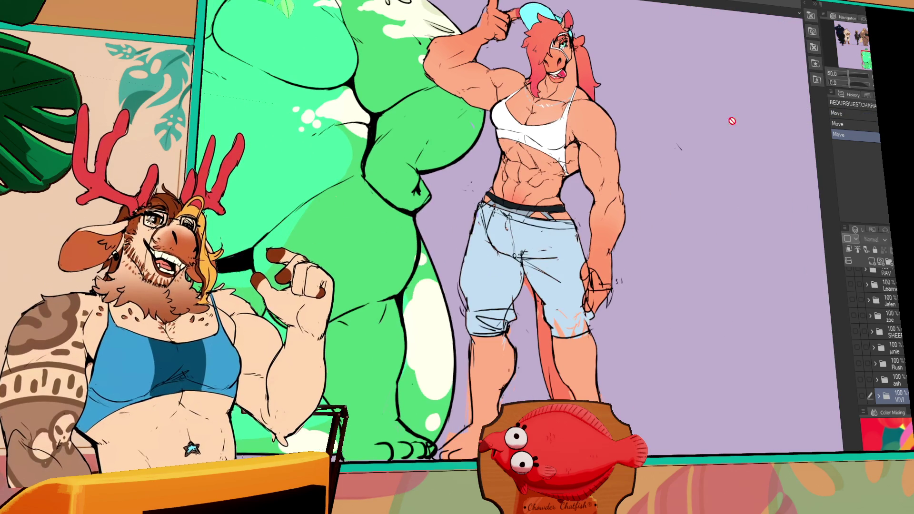
key(ctrl+Tab)
drag(654, 214, 652, 238)
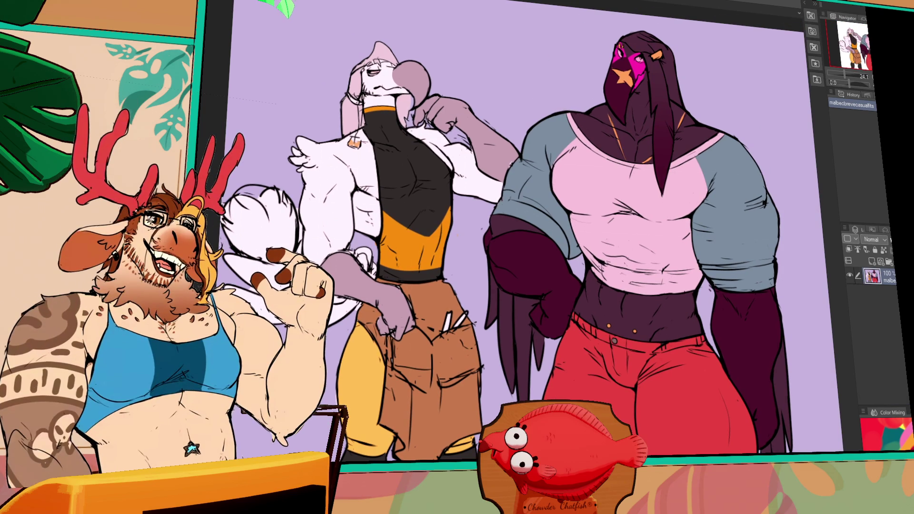
Erase and redraw the lower curve of the rough lavender sketch.
key(ctrl+Tab)
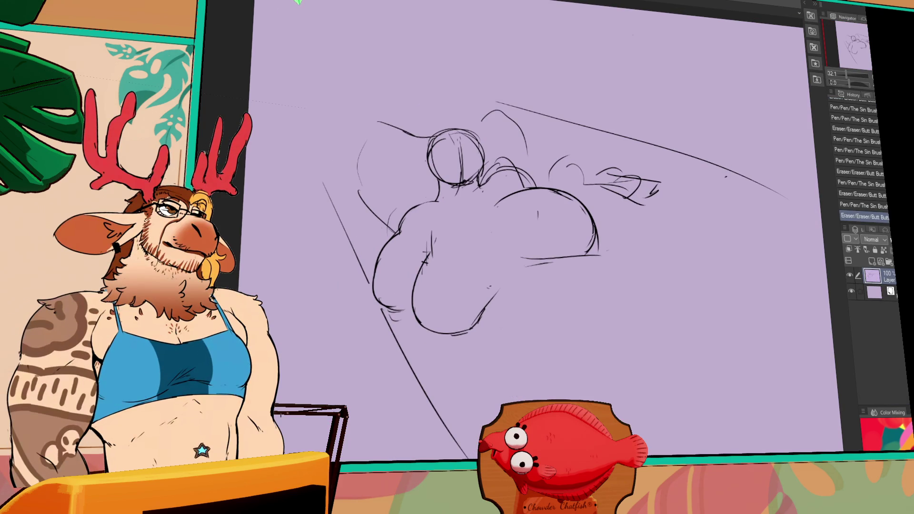
mouse_move(495, 328)
mouse_down()
mouse_move(468, 343)
mouse_move(473, 353)
mouse_move(428, 311)
mouse_up()
drag(433, 252, 433, 328)
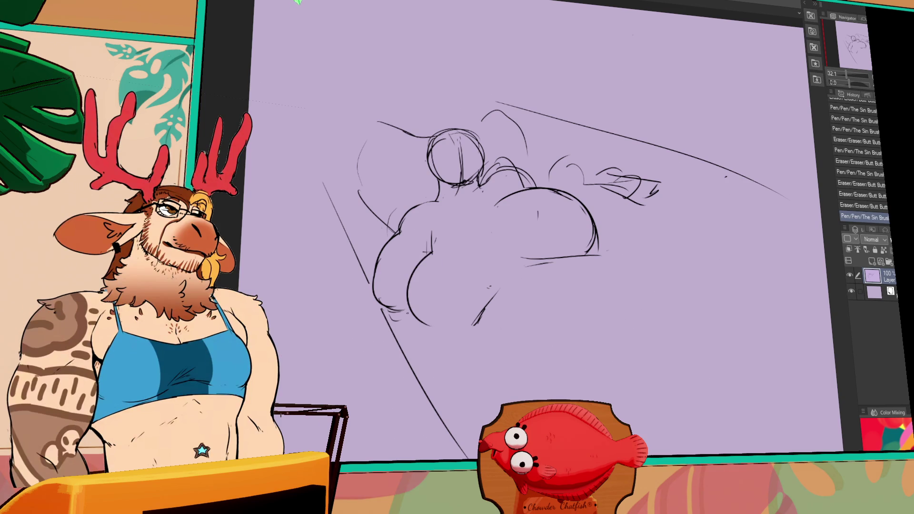
Flip past the kangaroo bakery and bird illustrations back to the character lineup.
key(ctrl+Tab)
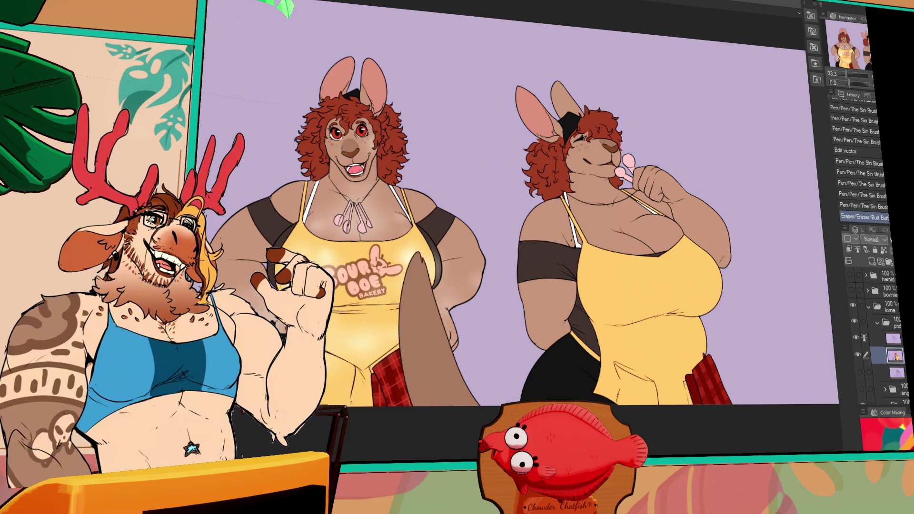
key(ctrl+Tab)
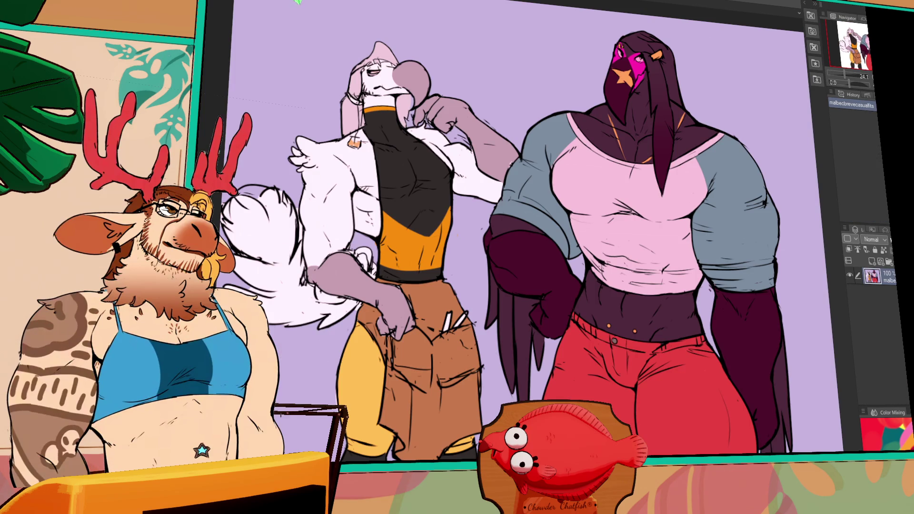
key(ctrl+Tab)
key(ctrl+Tab)
key(ctrl+Tab)
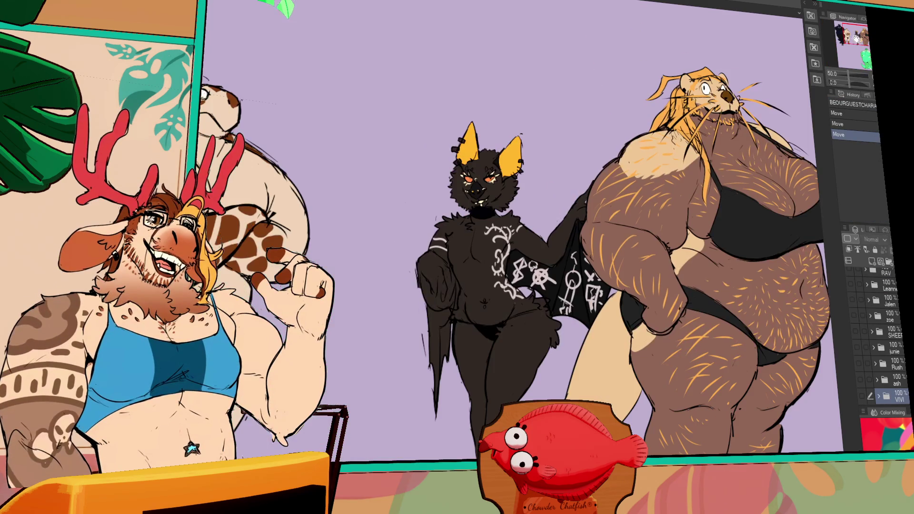
Select the bat character's layer folder and move the bat figure slightly left.
scroll(881, 333, down, 5)
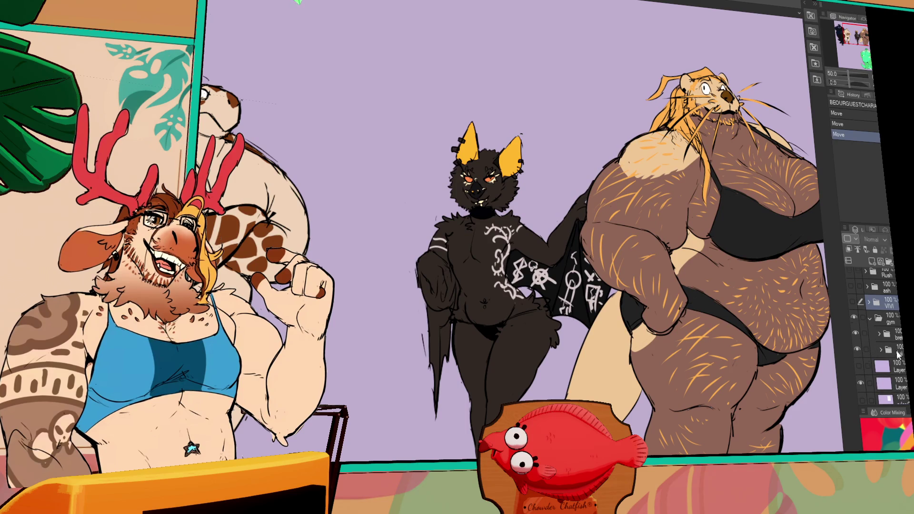
scroll(880, 334, up, 5)
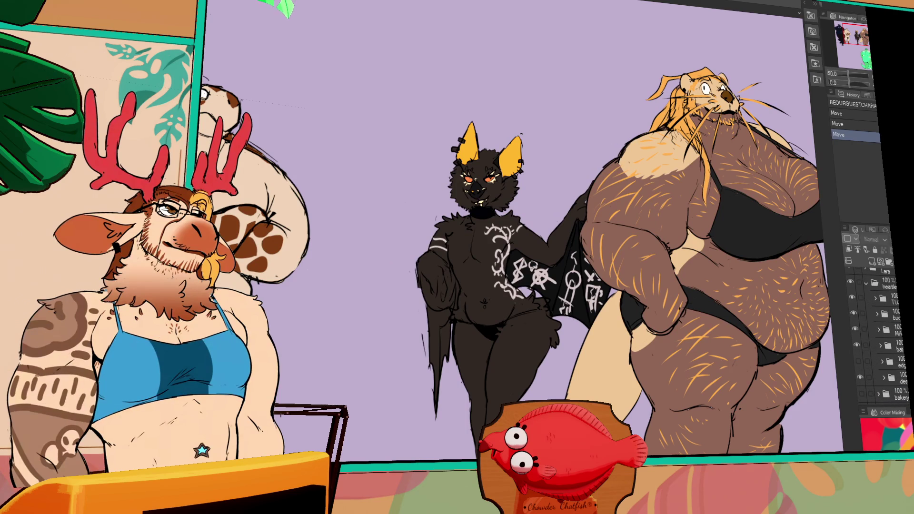
click(888, 346)
mouse_move(564, 298)
mouse_down()
mouse_move(497, 298)
mouse_move(507, 298)
mouse_up()
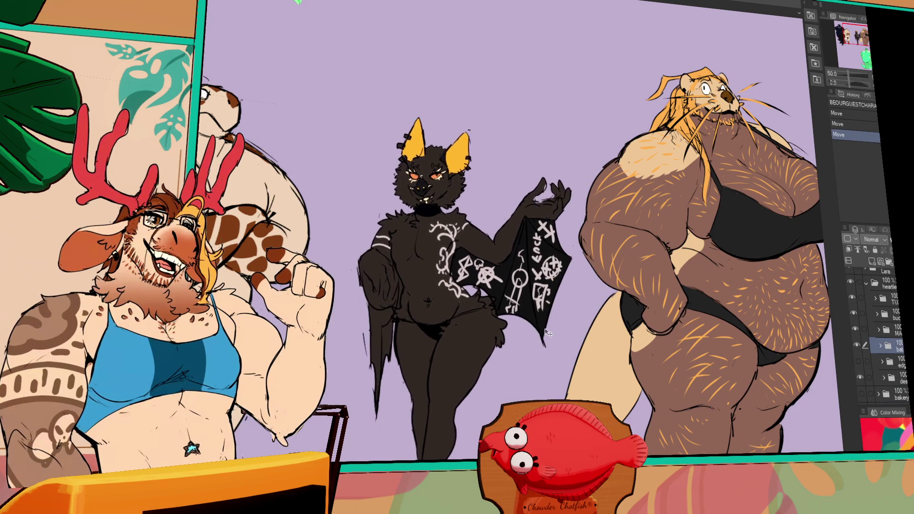
scroll(507, 298, up, 1)
scroll(508, 298, up, 1)
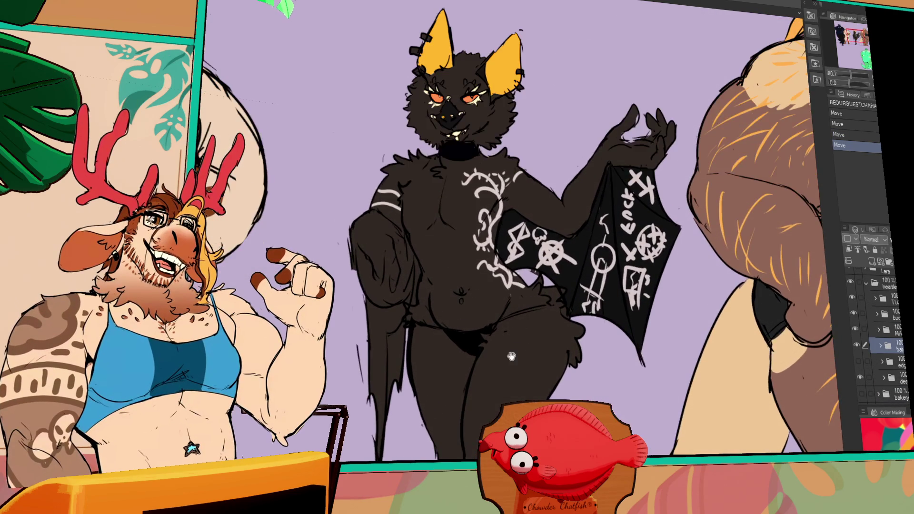
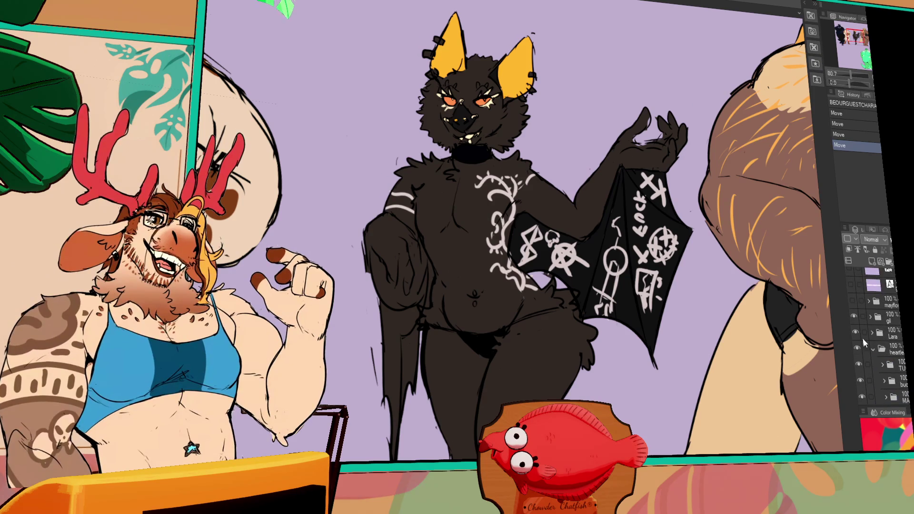
Hide the bat layer, show the august layer, and look over the kangaroo and purple characters.
click(857, 346)
scroll(860, 352, down, 3)
scroll(863, 363, down, 5)
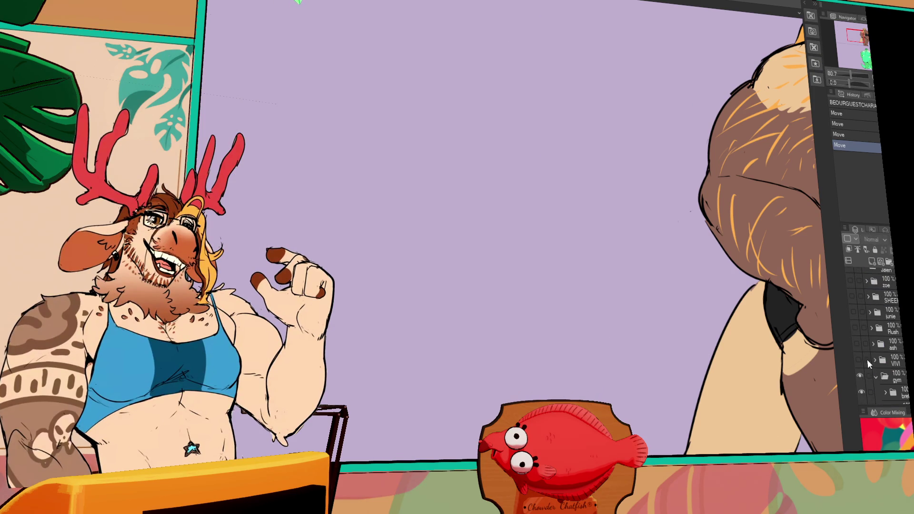
scroll(854, 312, up, 5)
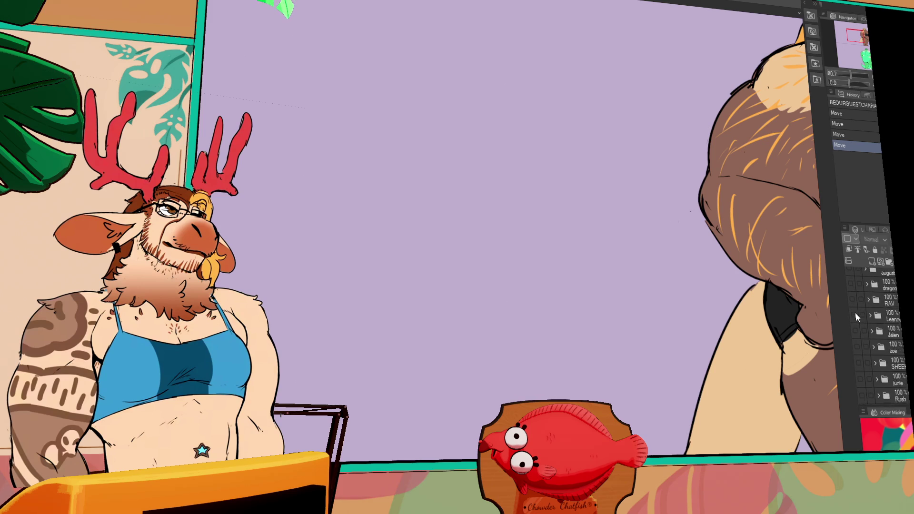
click(854, 318)
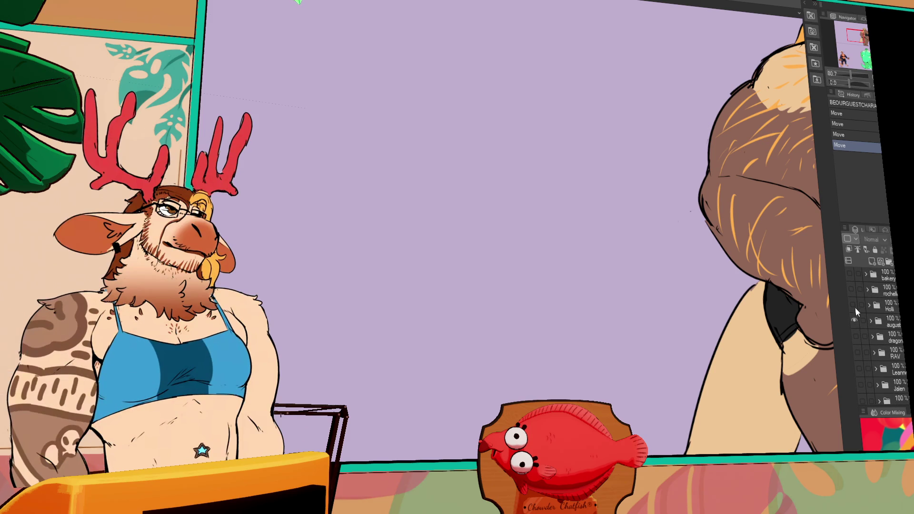
mouse_move(618, 380)
mouse_down()
mouse_move(708, 186)
mouse_move(708, 77)
mouse_move(758, 89)
mouse_up()
scroll(848, 57, down, 3)
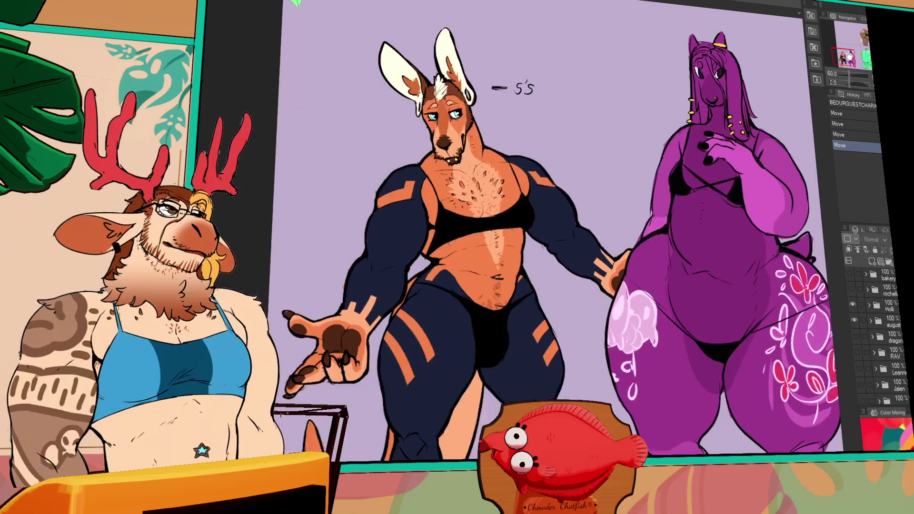
drag(848, 56, 850, 56)
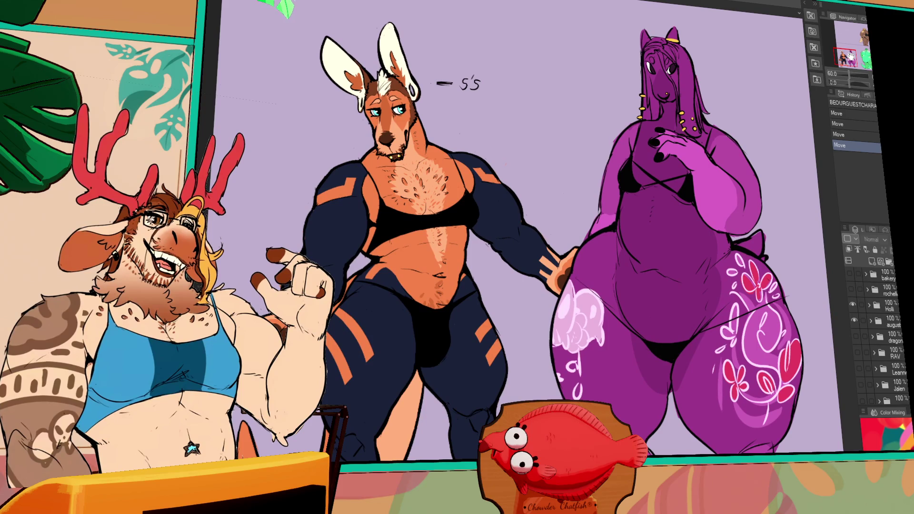
scroll(628, 185, down, 1)
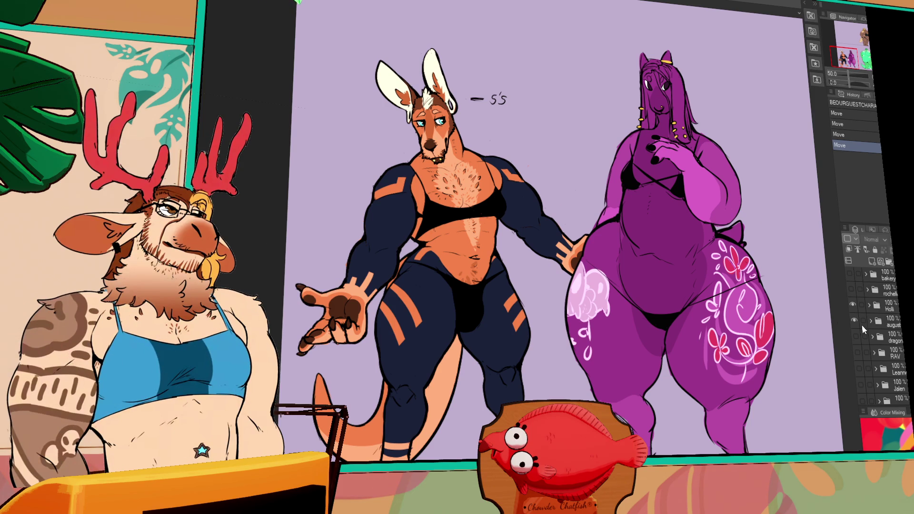
Hide the currently shown characters and make the heartle and edg folders visible.
click(852, 303)
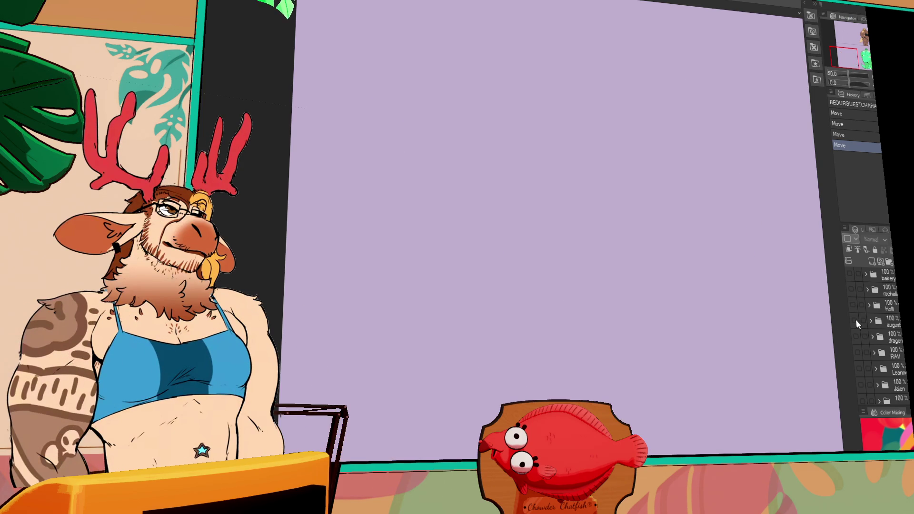
scroll(856, 319, down, 3)
scroll(858, 339, down, 2)
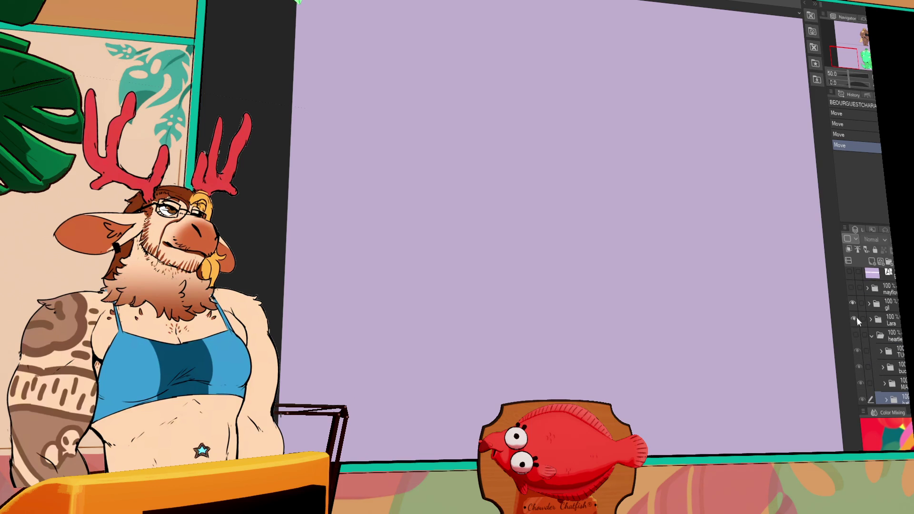
click(855, 335)
scroll(858, 369, down, 3)
click(859, 360)
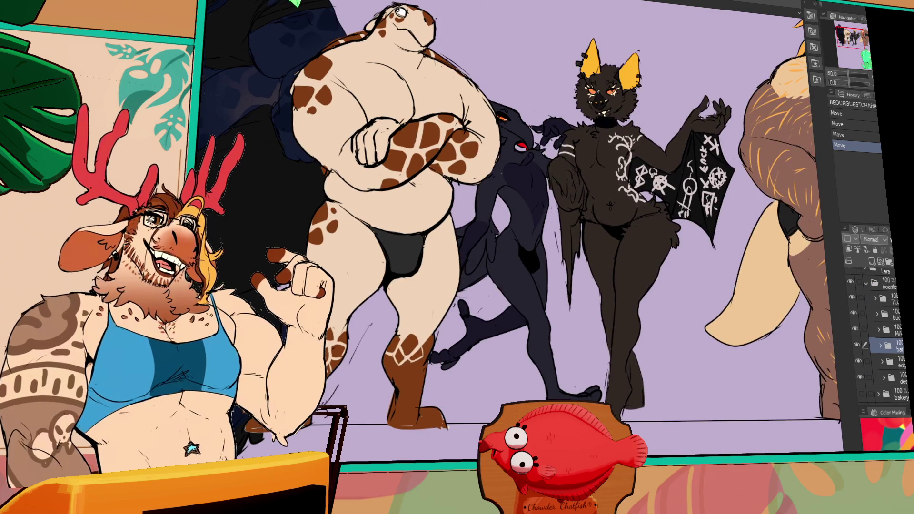
Drag the edg folder to the top of the heartle group.
click(890, 362)
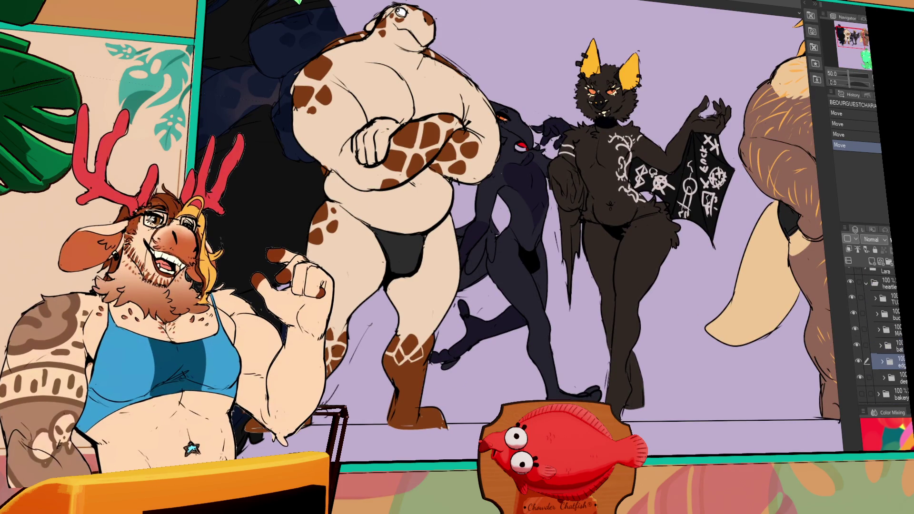
drag(890, 361, 890, 298)
scroll(523, 252, up, 2)
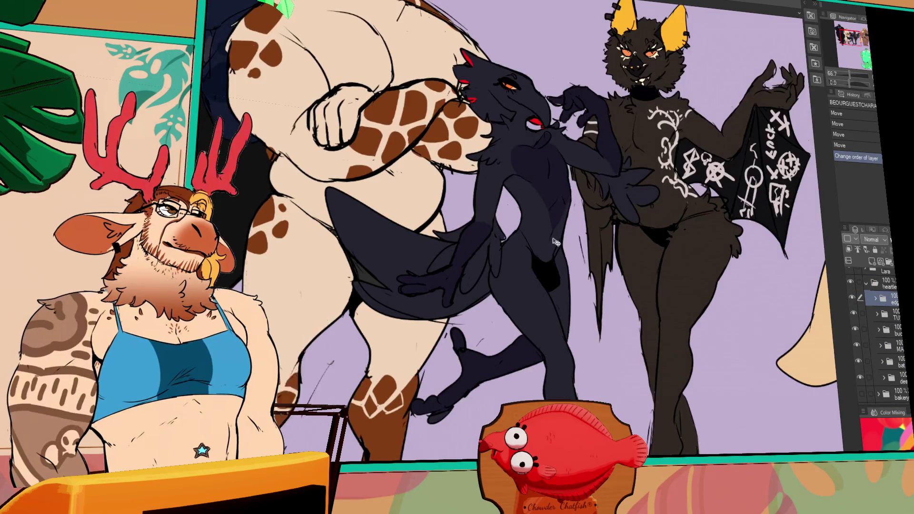
scroll(581, 266, up, 1)
scroll(580, 267, up, 1)
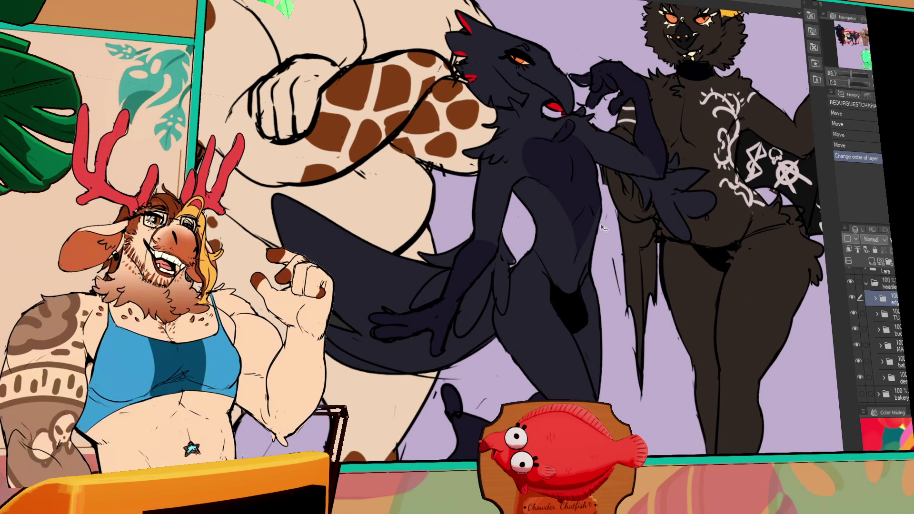
scroll(599, 255, down, 3)
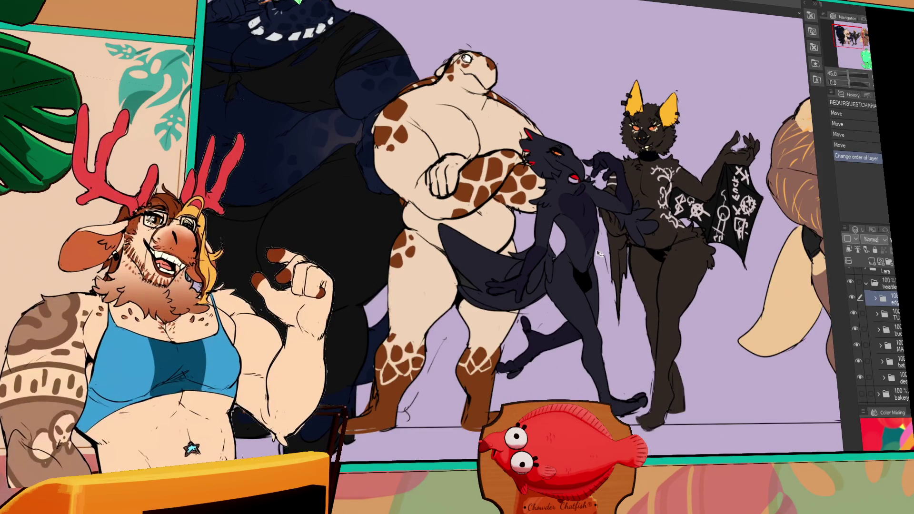
scroll(593, 255, up, 1)
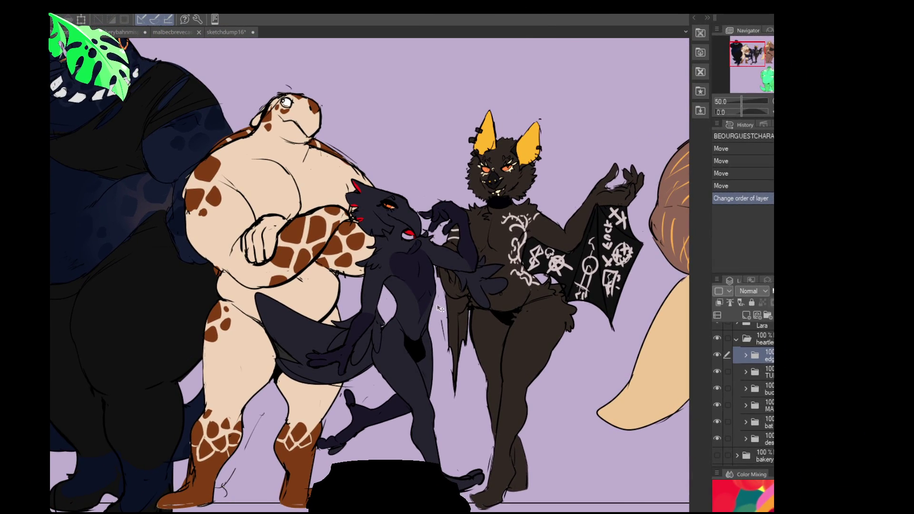
Pan and zoom across the lineup to the deer, red, tan, dark and brown characters.
scroll(423, 303, up, 3)
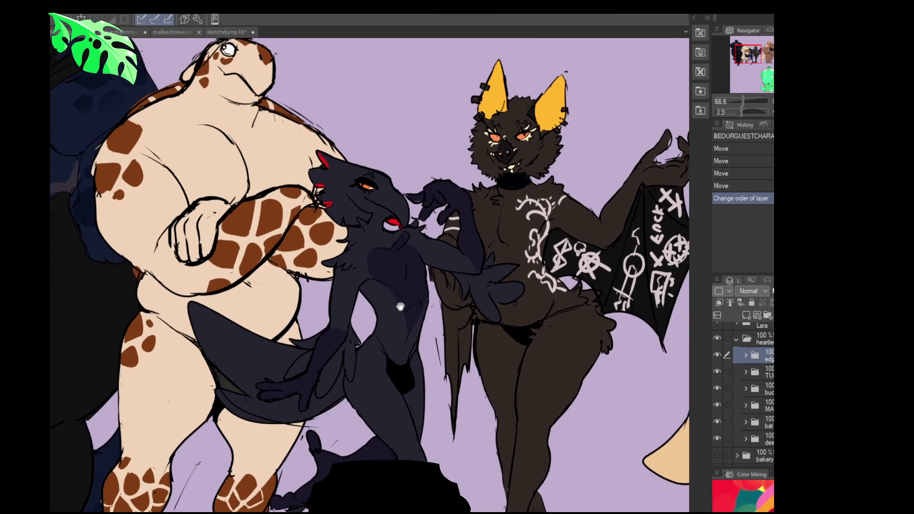
scroll(399, 307, up, 5)
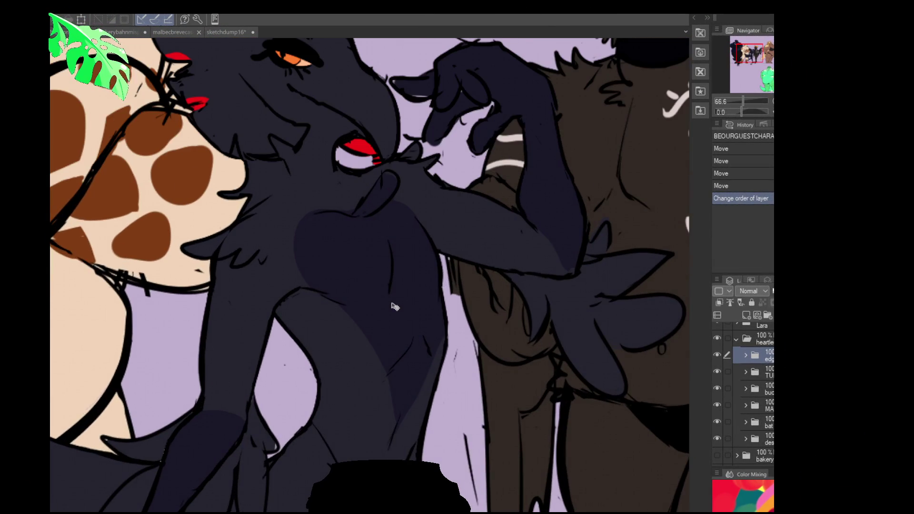
scroll(407, 304, down, 5)
drag(408, 305, 72, 304)
scroll(376, 314, up, 3)
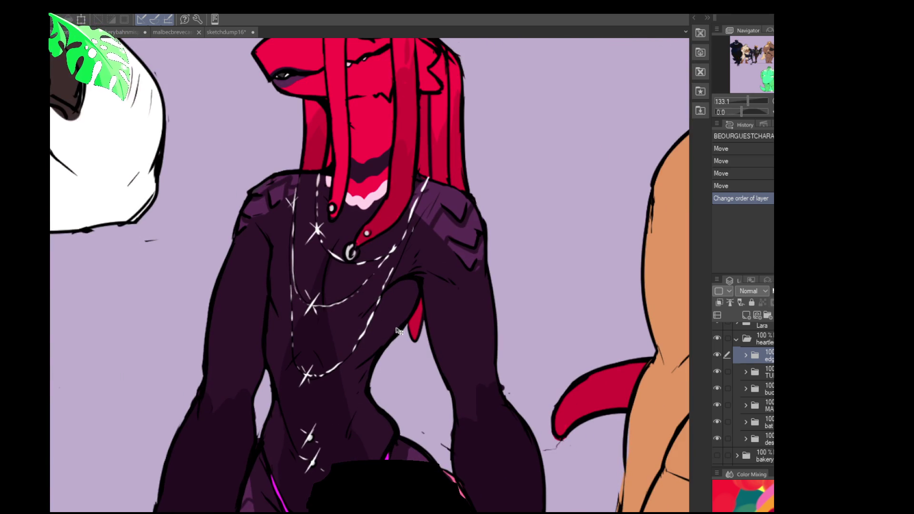
mouse_move(371, 323)
mouse_down()
mouse_move(147, 261)
mouse_move(267, 374)
mouse_move(246, 431)
mouse_move(317, 327)
mouse_move(613, 216)
mouse_move(581, 323)
mouse_up()
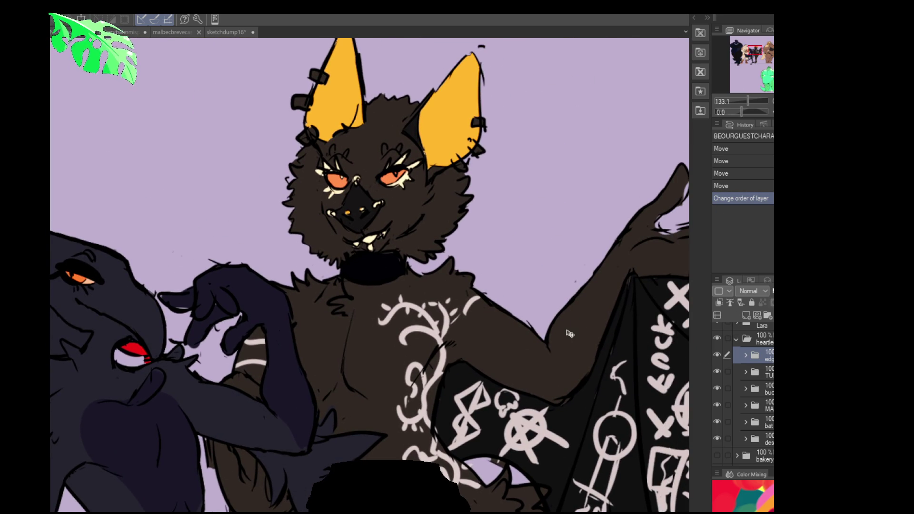
scroll(542, 347, down, 4)
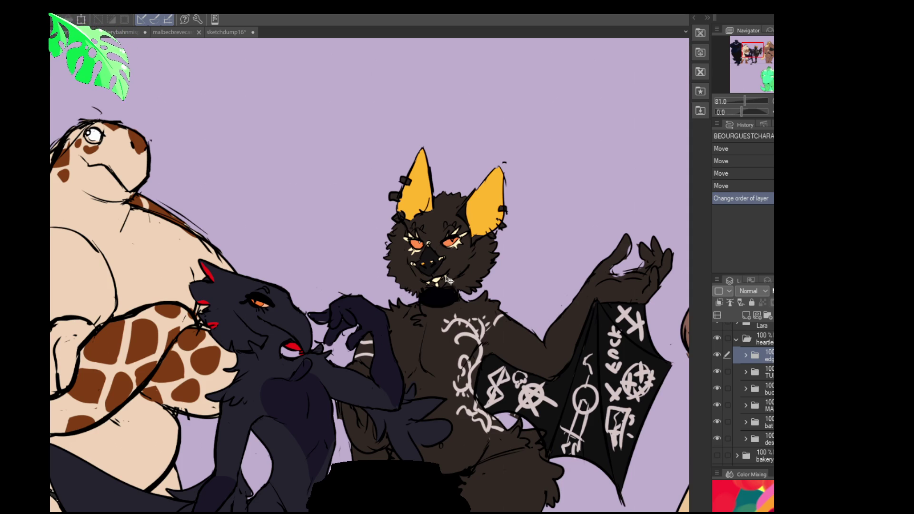
scroll(369, 280, down, 2)
drag(392, 297, 408, 249)
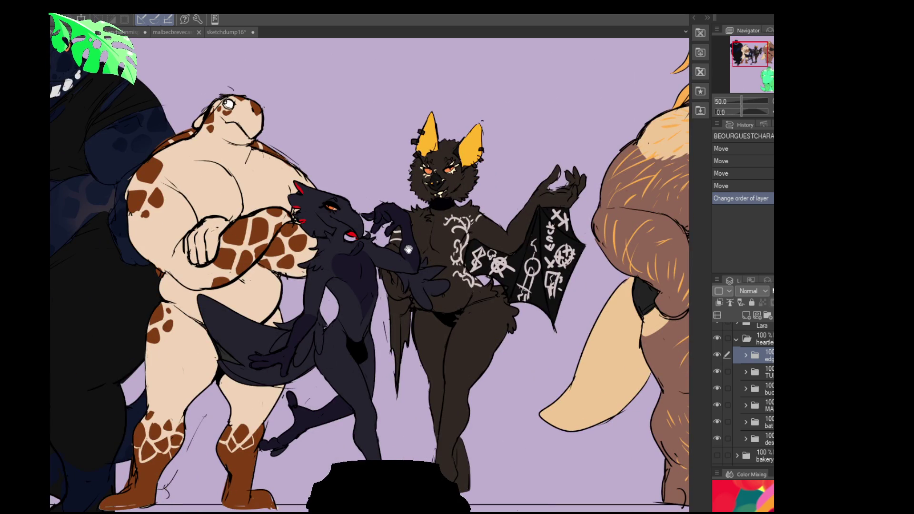
scroll(410, 253, up, 3)
scroll(402, 295, up, 1)
scroll(387, 291, down, 1)
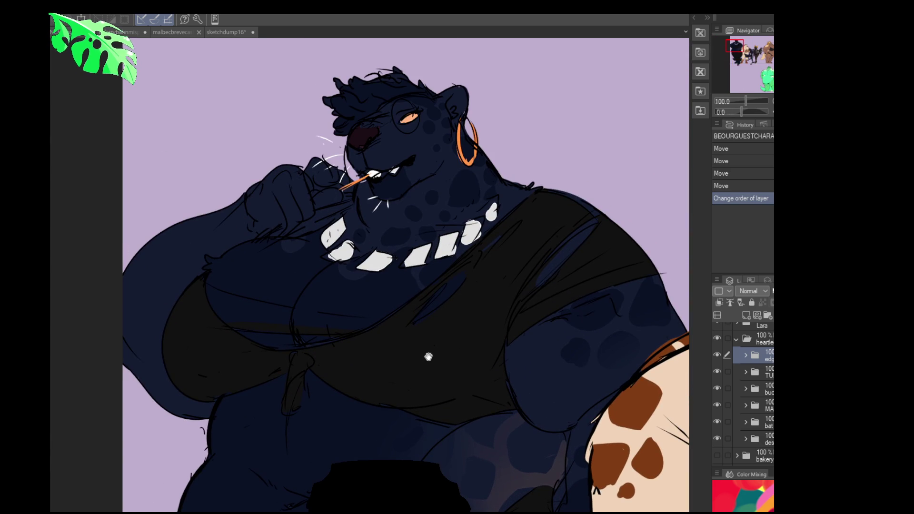
View the whole group, including the deer, red lizard, capybara and bear, then open sketchdump16.
scroll(408, 375, down, 2)
mouse_move(597, 456)
mouse_down()
mouse_move(399, 347)
mouse_move(411, 342)
mouse_up()
scroll(419, 348, up, 3)
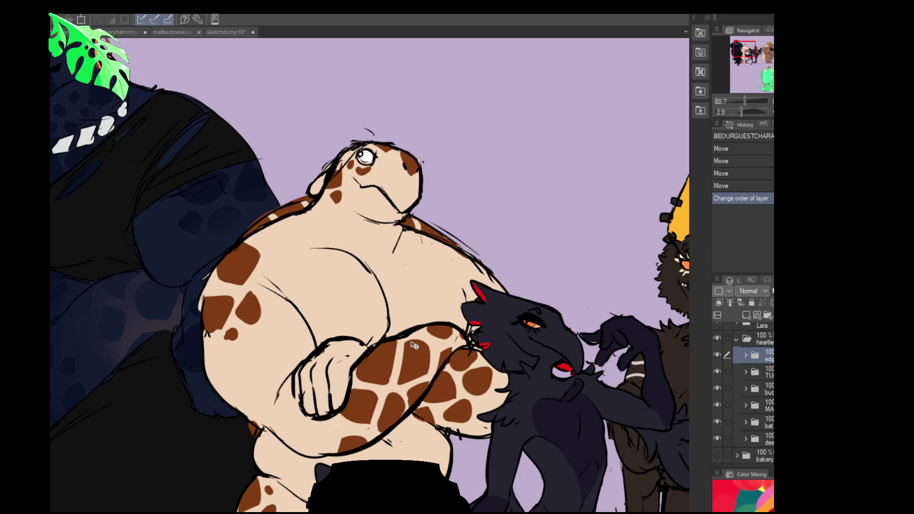
scroll(390, 391, down, 2)
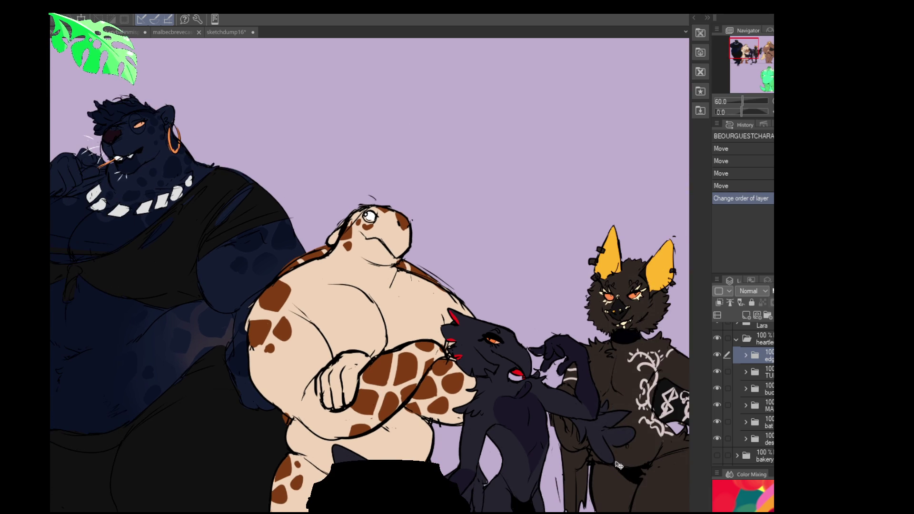
mouse_move(627, 464)
mouse_down()
mouse_move(585, 460)
mouse_move(540, 431)
mouse_move(176, 442)
mouse_up()
scroll(601, 509, down, 2)
drag(523, 443, 167, 442)
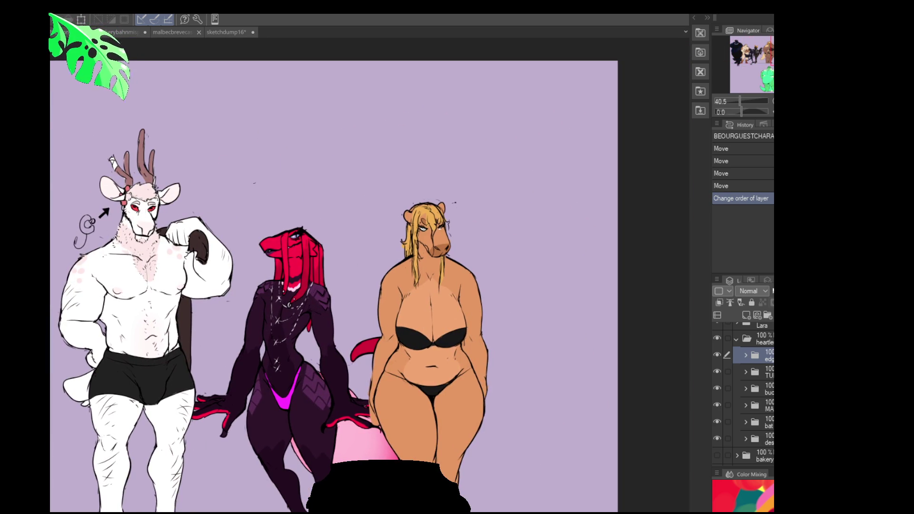
mouse_move(349, 386)
mouse_down()
mouse_move(464, 395)
mouse_move(452, 425)
mouse_up()
scroll(435, 396, up, 3)
scroll(435, 396, up, 1)
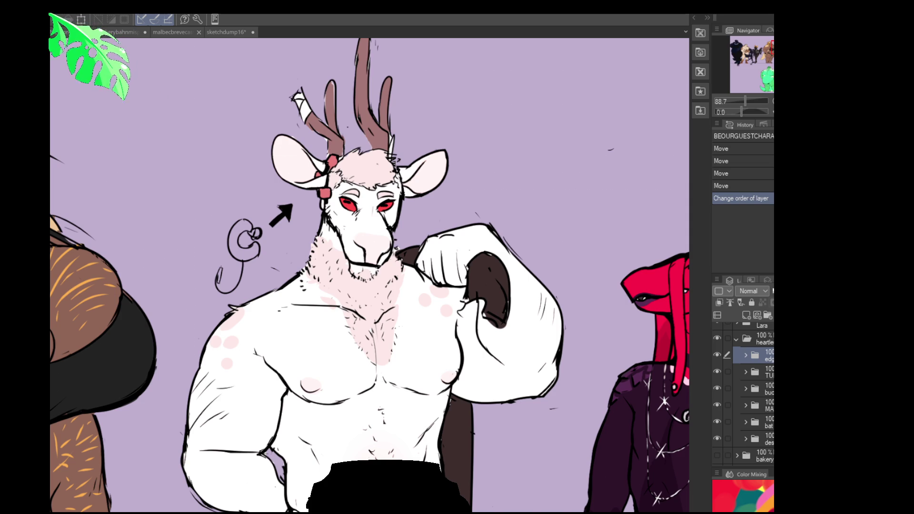
click(231, 32)
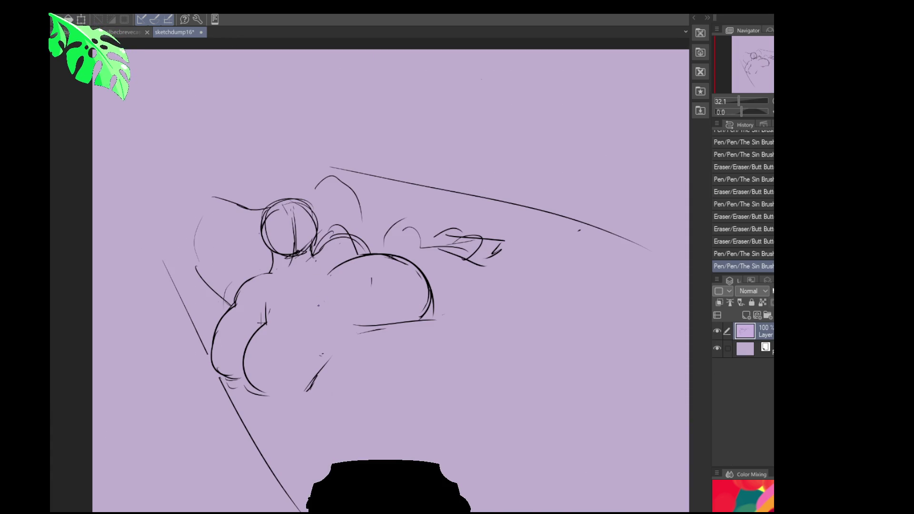
Erase a stray stroke and retry the lower curve stroke, undoing and redoing until it fits.
mouse_move(325, 371)
mouse_down()
mouse_move(305, 391)
mouse_move(260, 394)
mouse_up()
drag(243, 347, 245, 366)
key(ctrl+z)
key(ctrl+y)
key(ctrl+z)
key(ctrl+y)
key(ctrl+z)
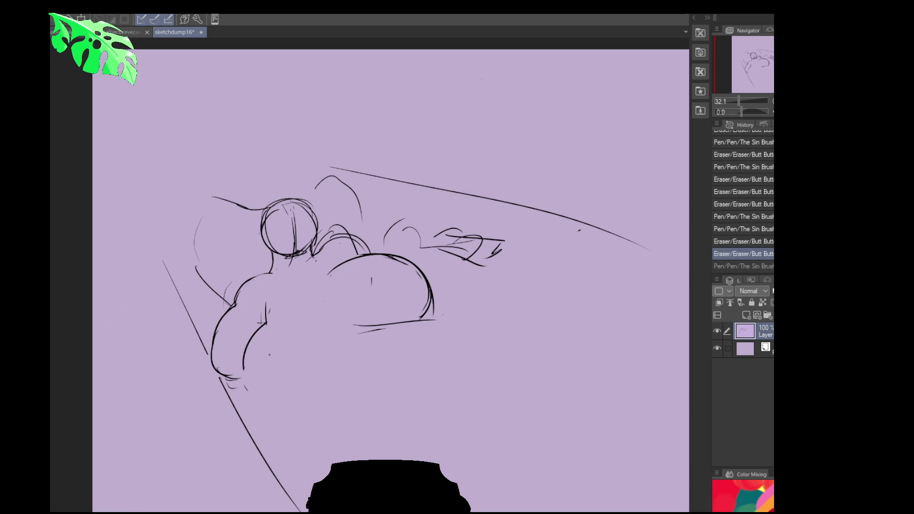
drag(290, 387, 288, 386)
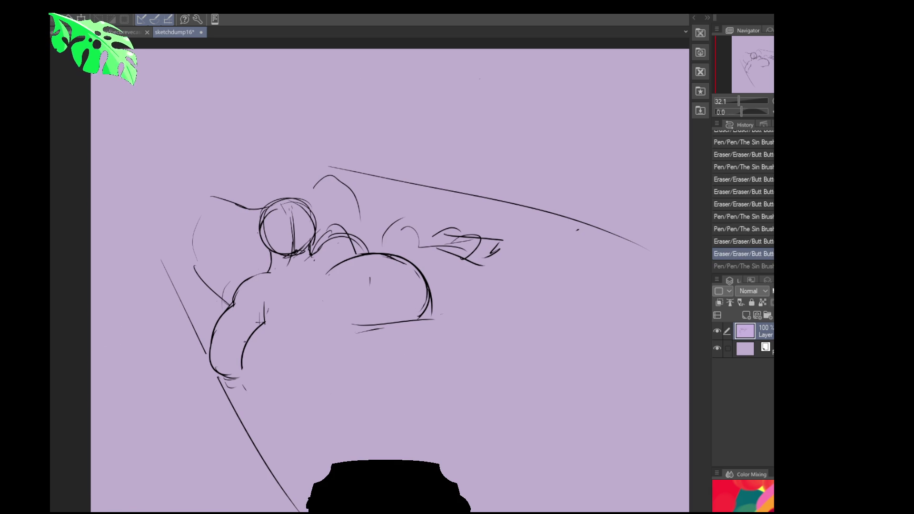
mouse_move(245, 372)
mouse_down()
mouse_move(288, 395)
mouse_move(252, 388)
mouse_move(288, 394)
mouse_move(257, 397)
mouse_move(297, 396)
mouse_move(328, 352)
mouse_up()
key(ctrl+z)
key(ctrl+z)
key(ctrl+y)
mouse_move(316, 363)
mouse_down()
mouse_move(329, 346)
mouse_move(404, 323)
mouse_up()
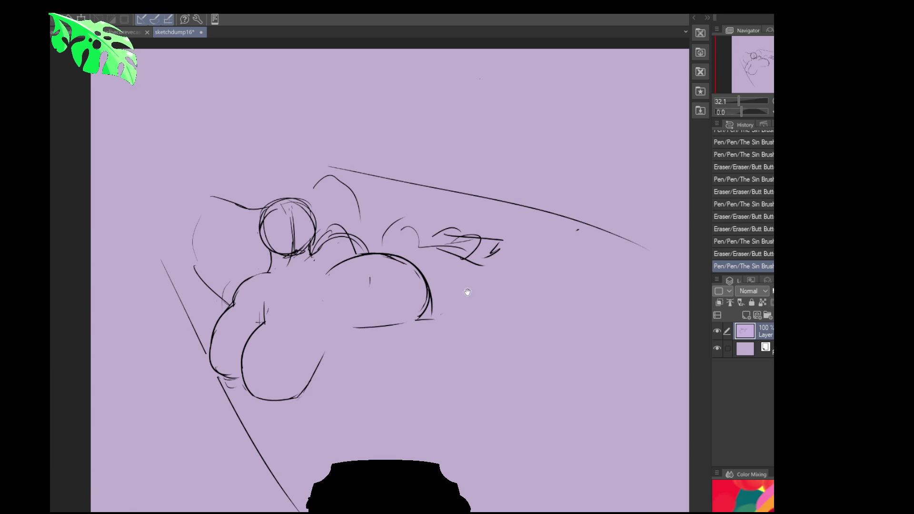
Rework the lower body lines, add a diagonal and haunch curves, and redraw the large lower-left bulge.
drag(465, 290, 464, 294)
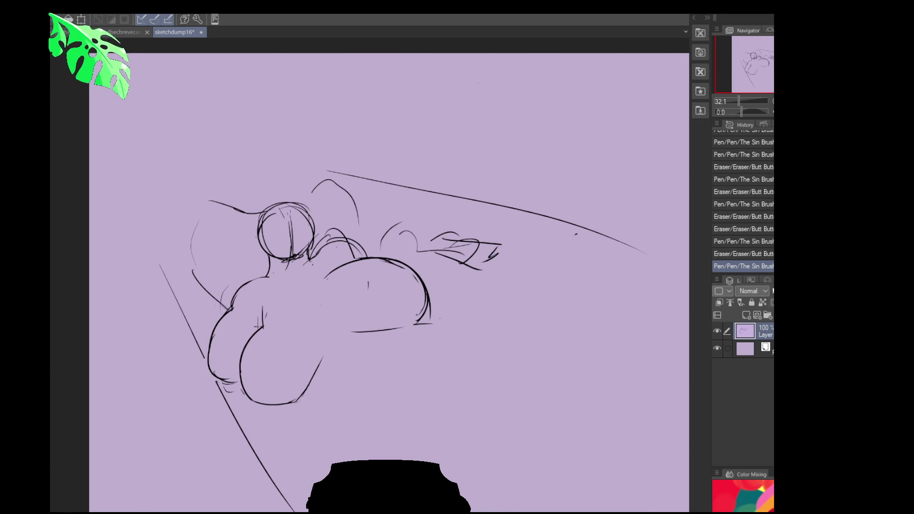
drag(416, 317, 418, 315)
mouse_move(376, 290)
mouse_down()
mouse_move(303, 301)
mouse_move(265, 327)
mouse_up()
drag(257, 325, 267, 323)
drag(326, 280, 342, 333)
drag(357, 319, 366, 331)
mouse_move(306, 296)
mouse_down()
mouse_move(315, 305)
mouse_move(266, 333)
mouse_up()
drag(281, 301, 248, 347)
drag(272, 317, 235, 362)
drag(238, 328, 257, 402)
mouse_move(263, 321)
mouse_down()
mouse_move(236, 399)
mouse_move(271, 404)
mouse_up()
click(382, 305)
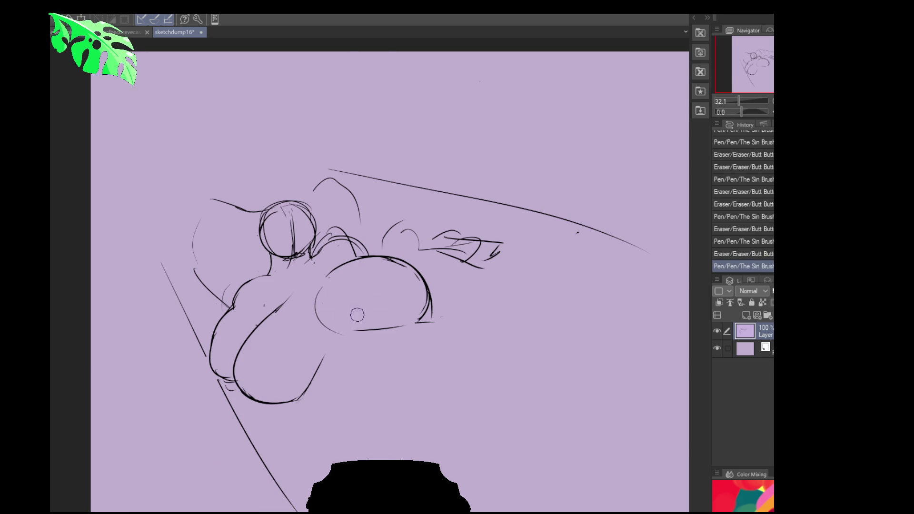
Move the right haunch down, then sketch lines across the haunch, lower-left bulge and shoulder.
mouse_move(332, 290)
mouse_down()
mouse_move(442, 290)
mouse_move(344, 341)
mouse_move(352, 308)
mouse_move(401, 310)
mouse_up()
key(ctrl+d)
drag(326, 363, 312, 382)
drag(380, 305, 304, 398)
drag(361, 341, 329, 363)
drag(327, 278, 281, 317)
drag(338, 278, 250, 337)
drag(240, 287, 264, 304)
mouse_move(264, 305)
mouse_down()
mouse_move(267, 323)
mouse_move(259, 309)
mouse_move(249, 321)
mouse_move(282, 321)
mouse_up()
drag(298, 306, 264, 323)
Erase and restore parts of the head circle, then lasso the head and shift it up-left.
key(e)
mouse_move(295, 245)
mouse_down()
mouse_move(290, 216)
mouse_move(267, 228)
mouse_move(288, 251)
mouse_move(266, 206)
mouse_up()
drag(281, 206, 315, 259)
key(ctrl+z)
key(ctrl+z)
key(m)
mouse_move(322, 213)
mouse_down()
mouse_move(286, 263)
mouse_move(319, 210)
mouse_move(327, 218)
mouse_up()
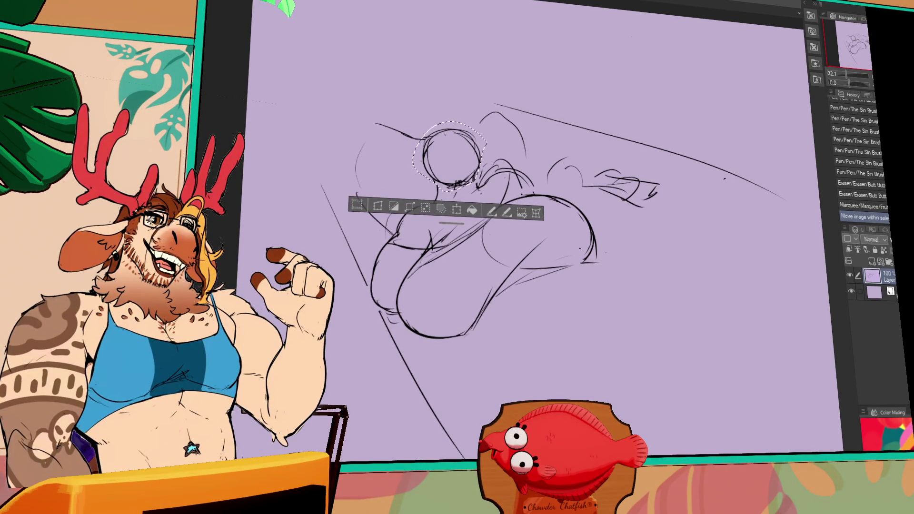
Nudge the head into place and rework the neck lines beneath it.
mouse_move(466, 169)
mouse_down()
mouse_move(437, 203)
mouse_move(465, 178)
mouse_move(452, 189)
mouse_up()
key(ctrl+d)
drag(455, 185, 464, 181)
drag(747, 230, 614, 248)
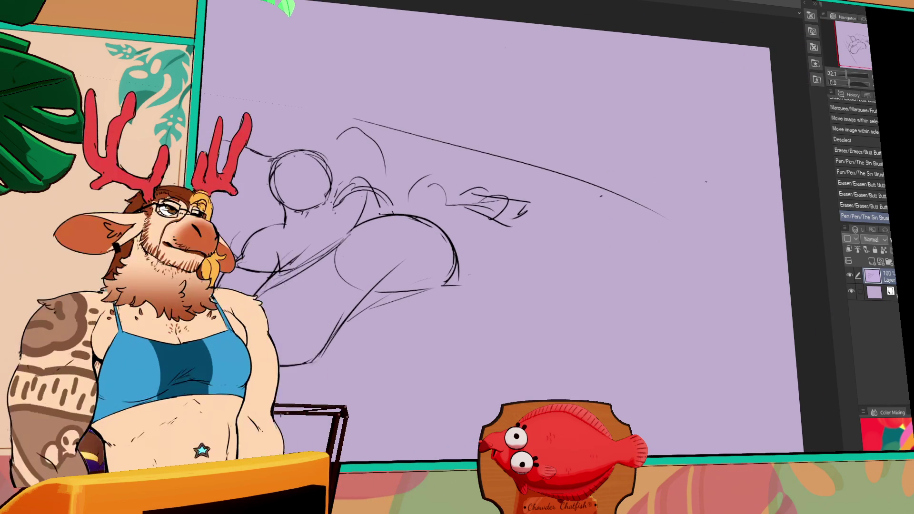
Try a face sketch with nose and circle at the top right, then delete it.
mouse_move(586, 95)
mouse_down()
mouse_move(645, 100)
mouse_move(642, 188)
mouse_move(651, 138)
mouse_move(608, 176)
mouse_up()
key(ctrl+z)
key(ctrl+z)
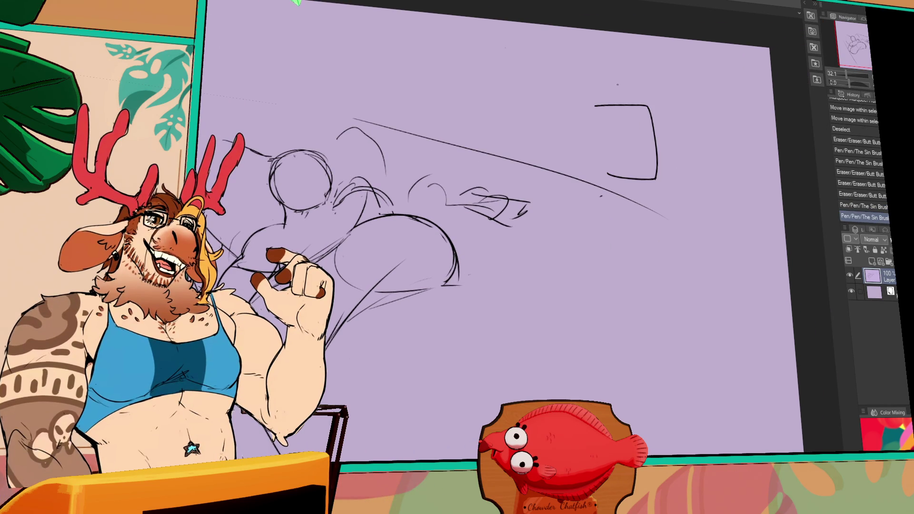
drag(651, 121, 657, 161)
mouse_move(653, 126)
mouse_down()
mouse_move(655, 158)
mouse_move(636, 197)
mouse_move(666, 214)
mouse_move(640, 186)
mouse_move(698, 197)
mouse_up()
key(ctrl+z)
key(Delete)
key(ctrl+d)
Add a short stroke near the belly and a vertical back-leg line under the body.
drag(554, 251, 652, 245)
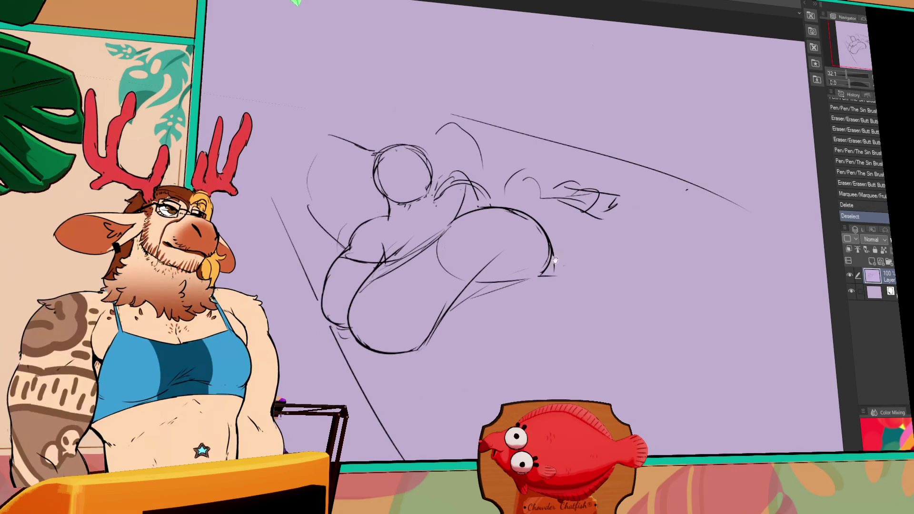
drag(441, 315, 481, 383)
key(ctrl+z)
drag(442, 353, 421, 370)
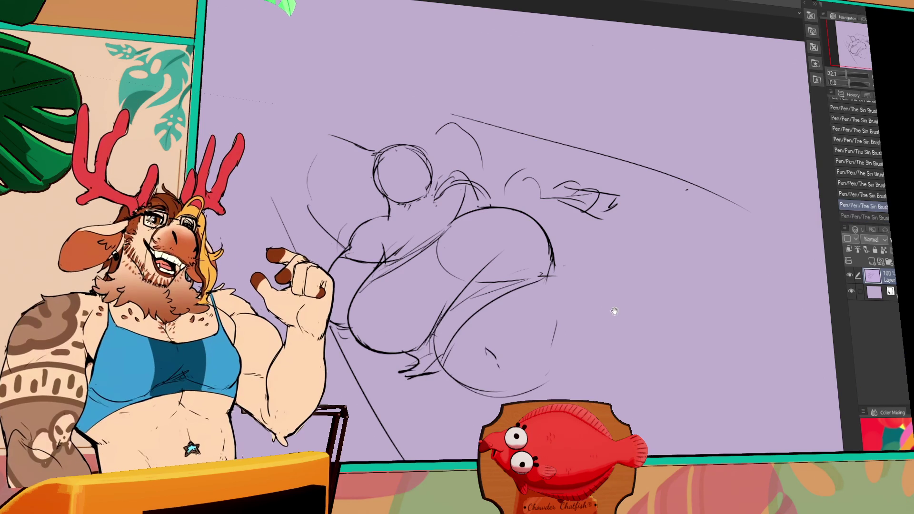
drag(623, 280, 625, 270)
drag(558, 292, 555, 352)
drag(501, 339, 489, 353)
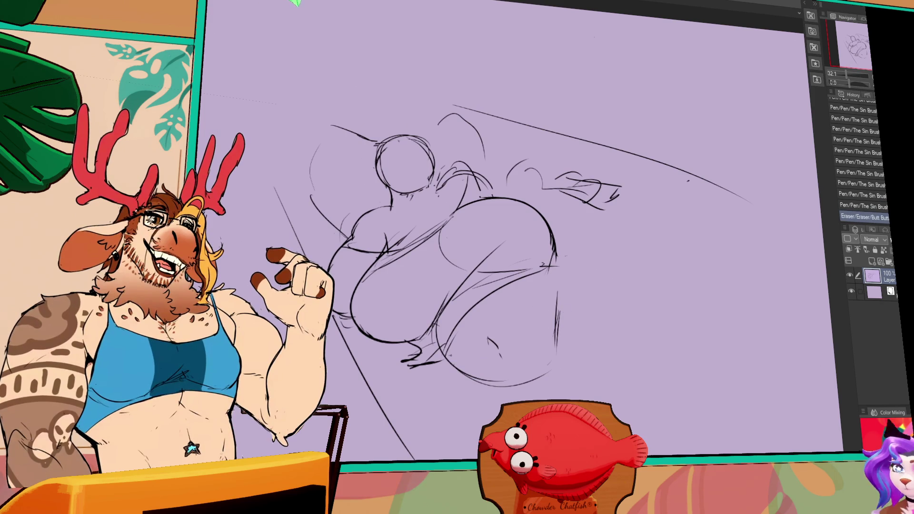
Sketch the leg curves below the body and redraw the lower curve down from the haunch.
drag(555, 304, 553, 324)
drag(450, 376, 464, 450)
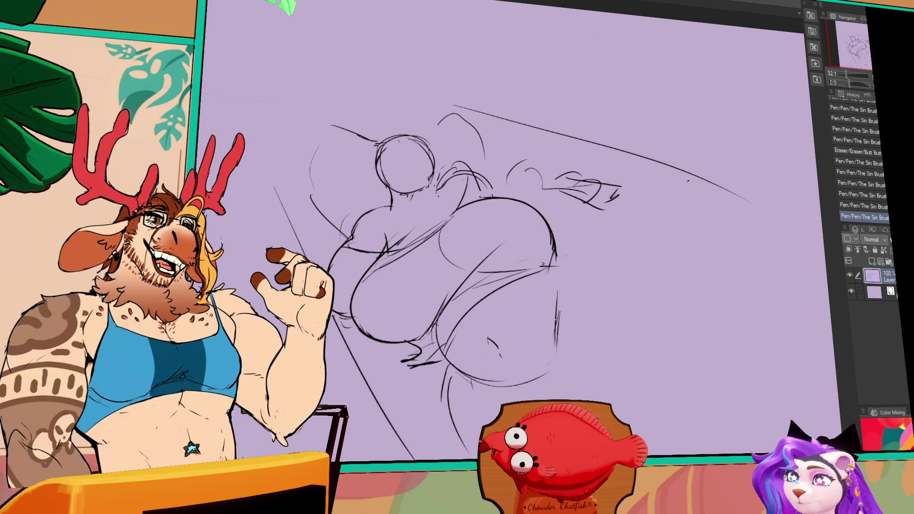
drag(329, 273, 333, 314)
drag(551, 325, 499, 400)
mouse_move(654, 395)
mouse_down()
mouse_move(606, 394)
mouse_move(612, 377)
mouse_up()
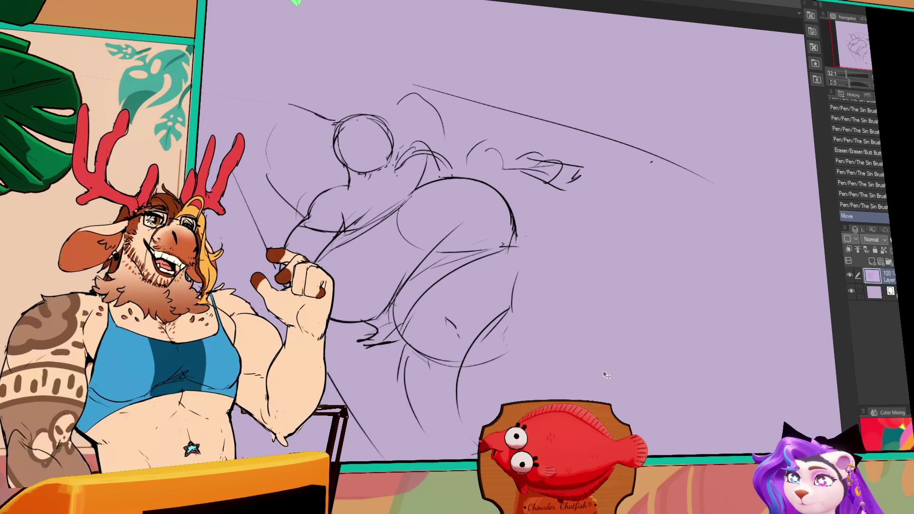
drag(461, 413, 476, 338)
drag(507, 304, 456, 410)
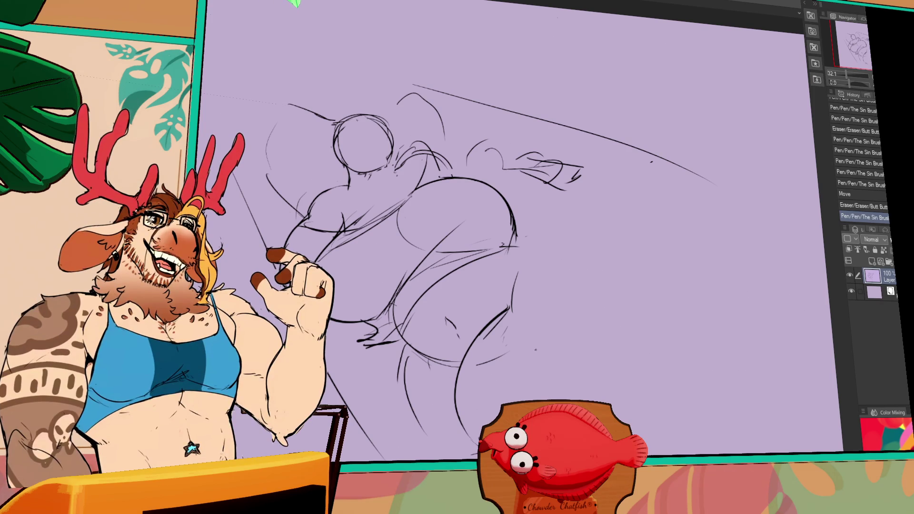
Add hip strokes, a long curve down the leg, and small dot marks on the body.
mouse_move(480, 353)
mouse_down()
mouse_move(466, 317)
mouse_move(431, 280)
mouse_move(441, 276)
mouse_up()
drag(495, 214, 537, 230)
drag(483, 247, 499, 224)
key(ctrl+z)
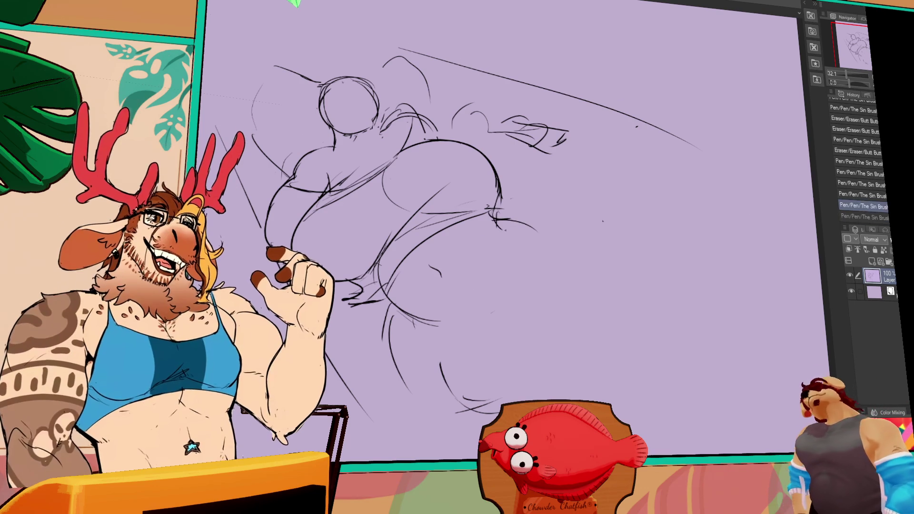
mouse_move(516, 237)
mouse_down()
mouse_move(472, 269)
mouse_move(513, 395)
mouse_up()
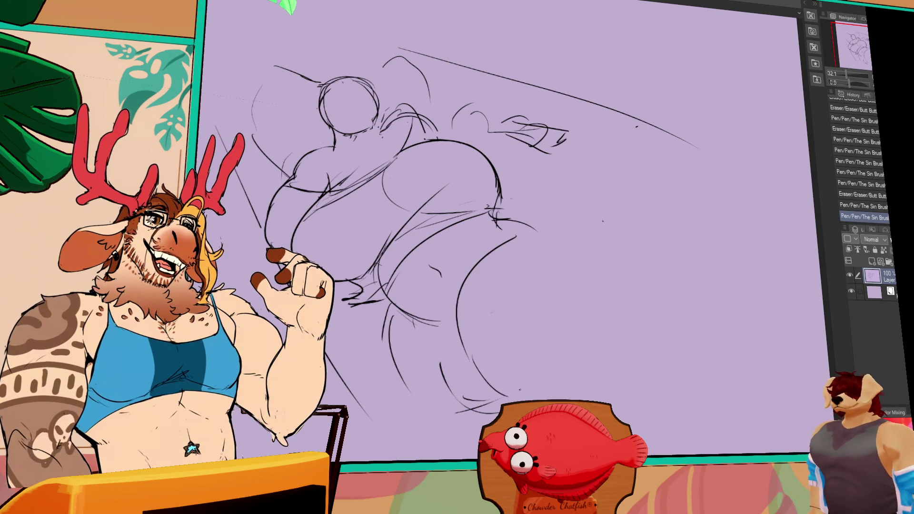
drag(462, 333, 474, 409)
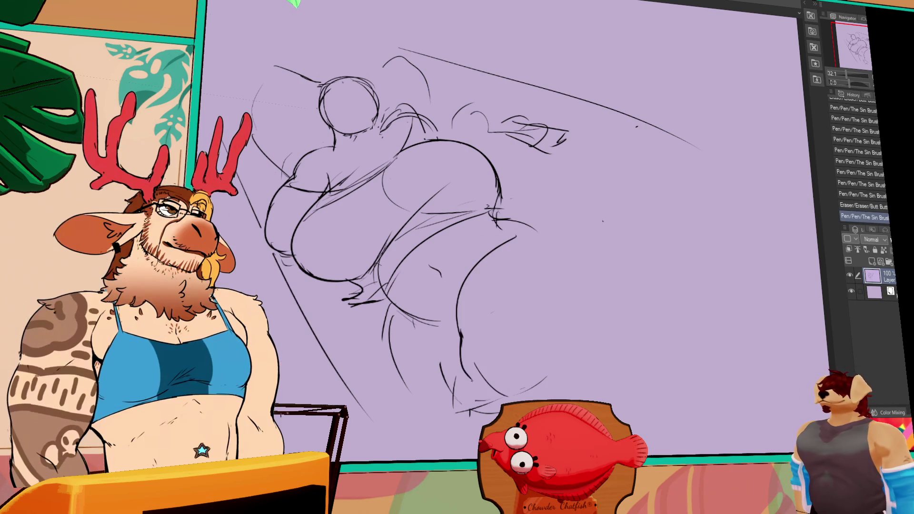
click(466, 356)
click(562, 309)
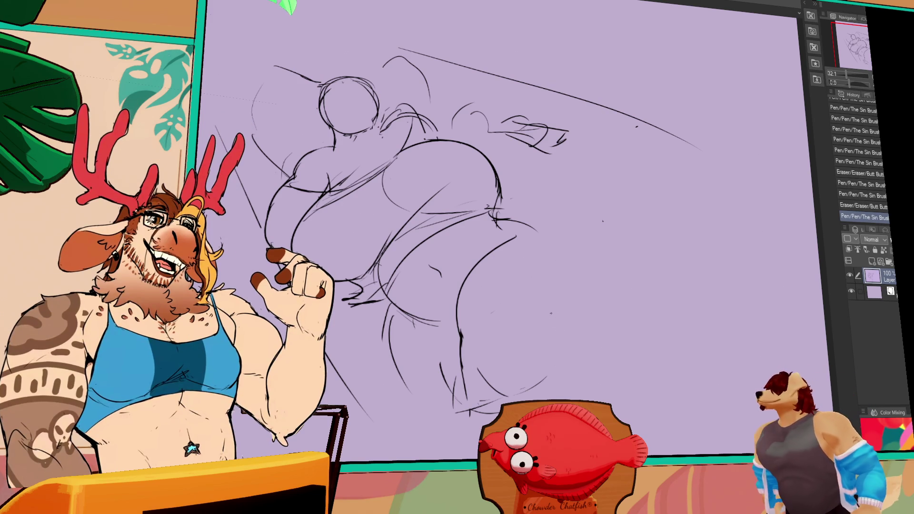
drag(560, 313, 560, 309)
Erase stray strokes on the lower legs and extend the leg line downward.
drag(480, 396, 469, 404)
drag(459, 361, 449, 394)
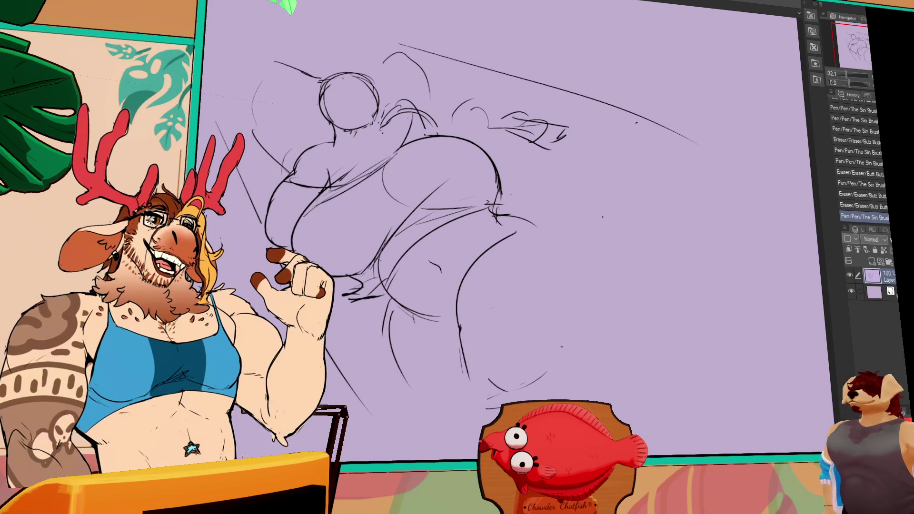
drag(502, 376, 487, 407)
mouse_move(464, 359)
mouse_down()
mouse_move(466, 383)
mouse_move(463, 367)
mouse_up()
drag(462, 364, 472, 379)
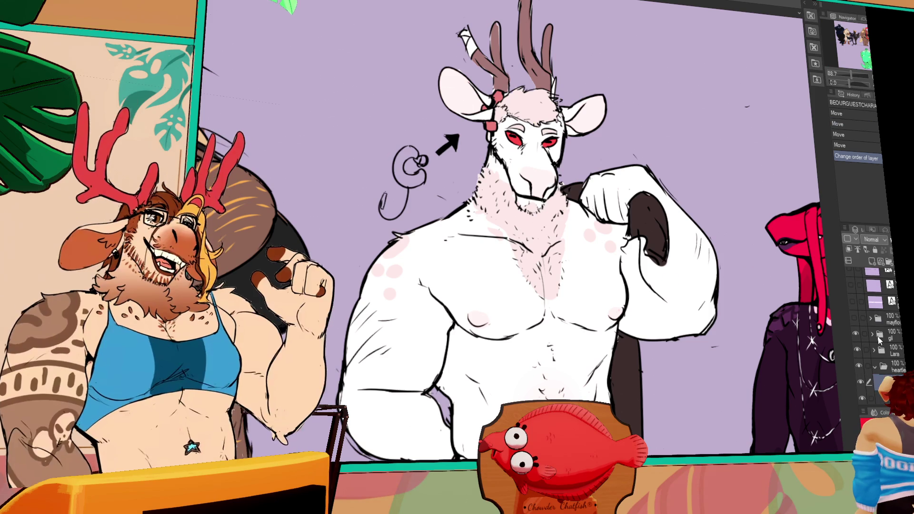
Collapse the heartle folder and pan past the sea-lion and deer to the blonde camel-like character.
scroll(879, 339, down, 3)
scroll(855, 333, up, 2)
click(870, 329)
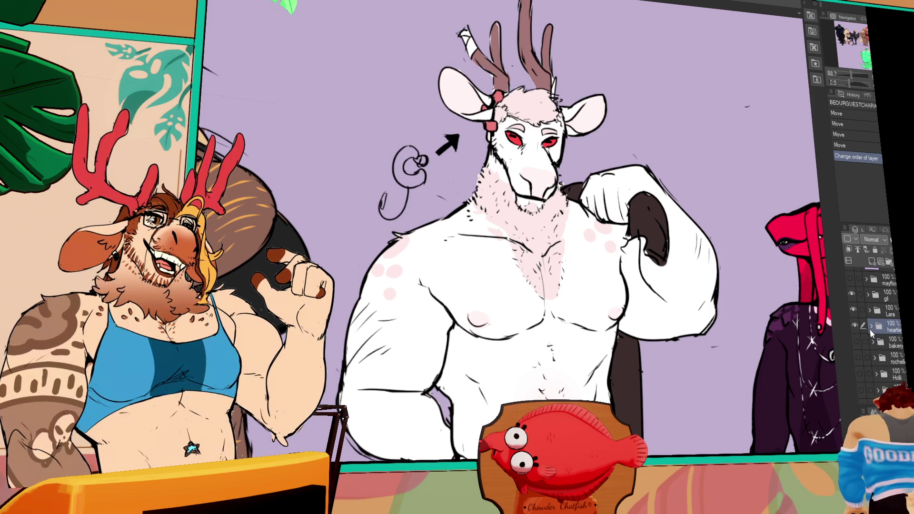
scroll(723, 254, down, 5)
mouse_move(680, 256)
mouse_down()
mouse_move(394, 234)
mouse_move(567, 215)
mouse_move(619, 143)
mouse_move(645, 362)
mouse_move(429, 304)
mouse_up()
drag(800, 238, 534, 231)
scroll(534, 231, up, 5)
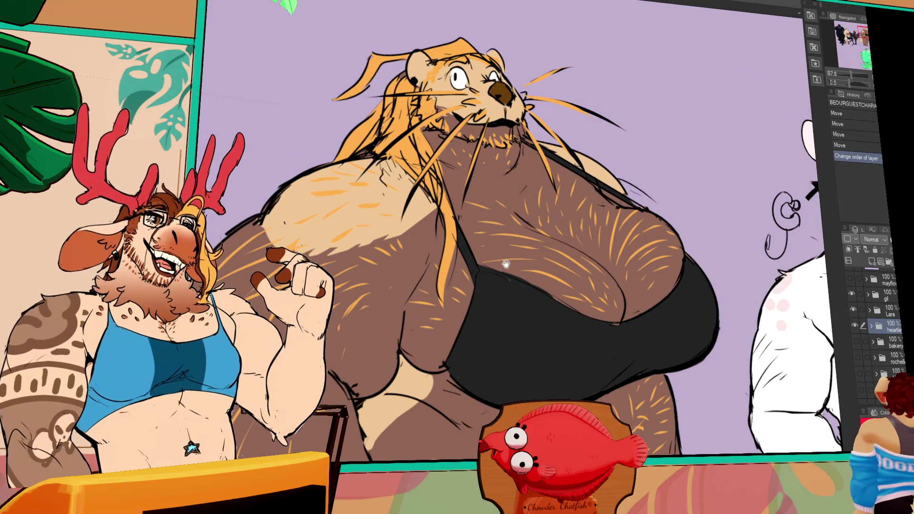
scroll(505, 262, down, 1)
mouse_move(525, 284)
mouse_down()
mouse_move(701, 340)
mouse_move(430, 338)
mouse_up()
drag(809, 338, 399, 335)
mouse_move(657, 336)
mouse_down()
mouse_move(450, 337)
mouse_move(444, 310)
mouse_up()
scroll(450, 336, down, 1)
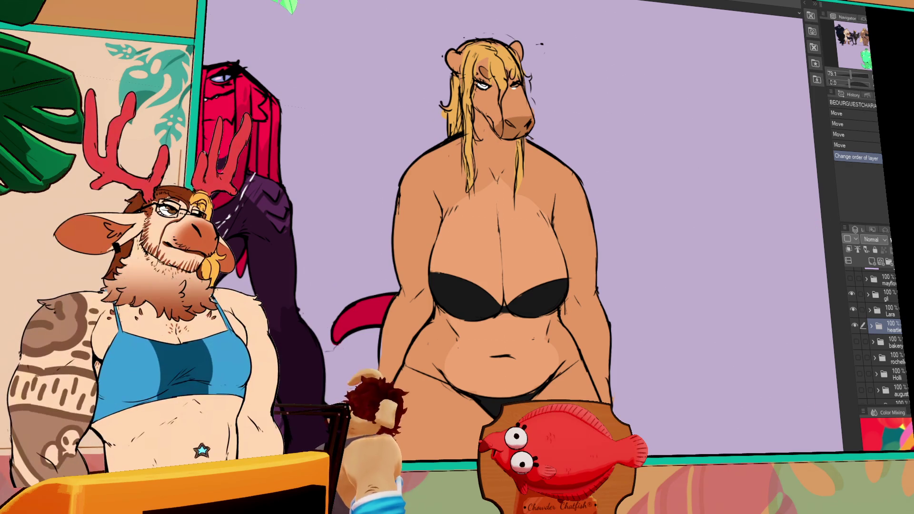
click(852, 292)
scroll(851, 310, down, 3)
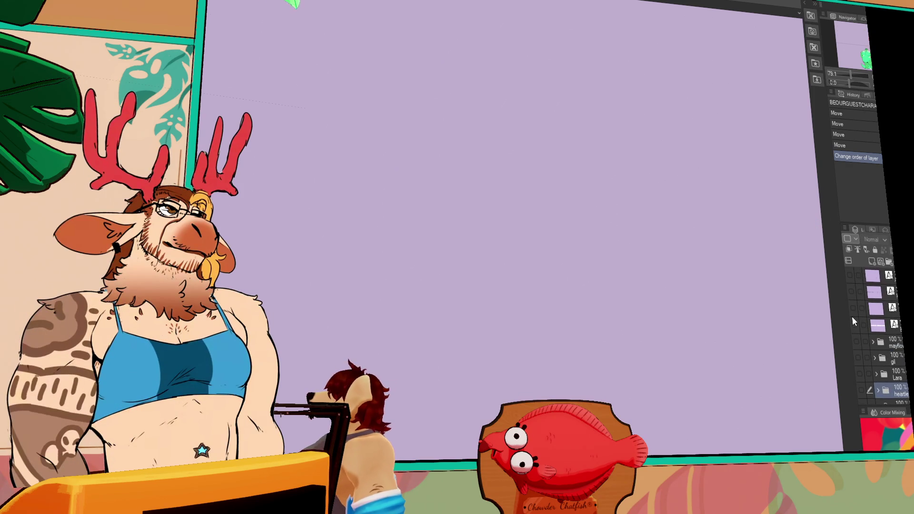
click(854, 314)
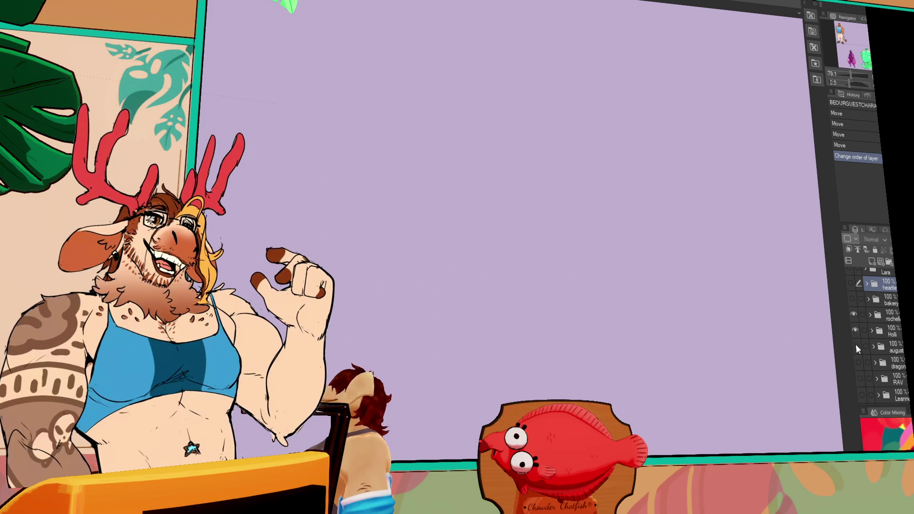
click(859, 379)
click(861, 394)
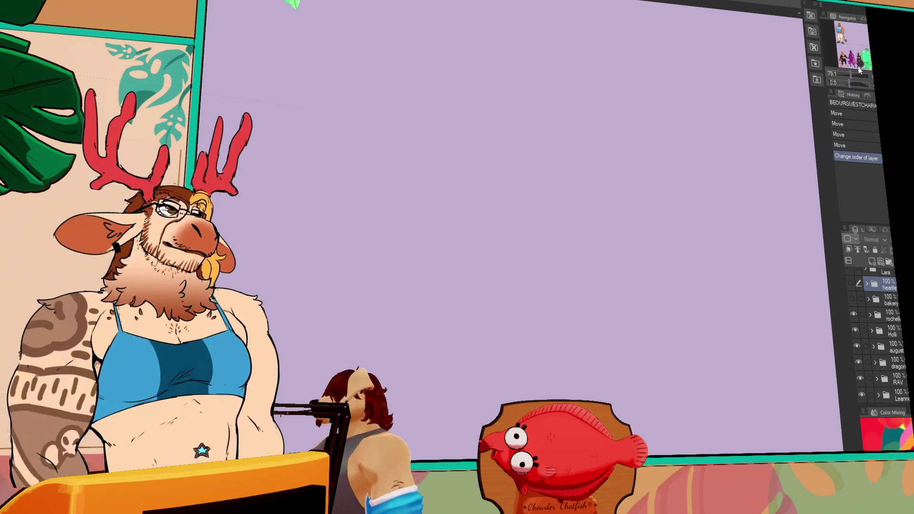
mouse_move(863, 53)
mouse_down()
mouse_move(849, 55)
mouse_move(841, 28)
mouse_up()
scroll(712, 208, down, 3)
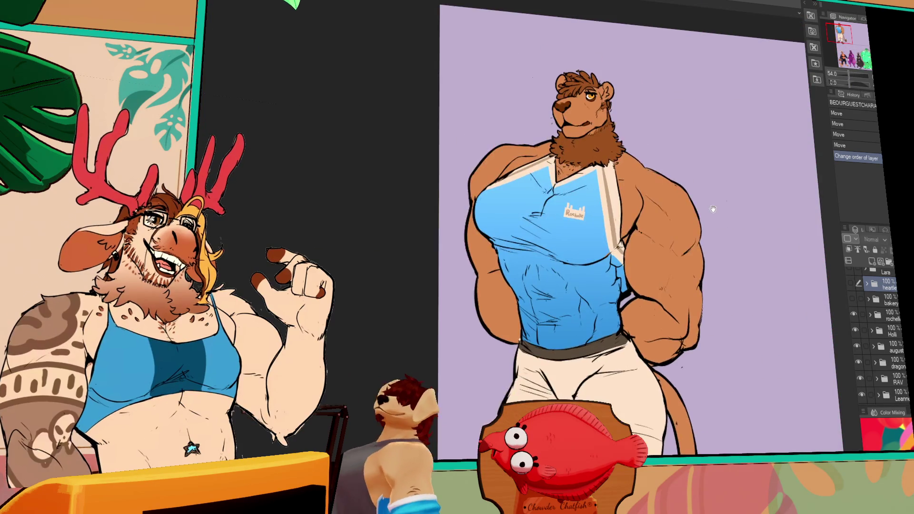
scroll(703, 202, up, 1)
mouse_move(703, 202)
mouse_down()
mouse_move(717, 227)
mouse_move(691, 238)
mouse_move(702, 239)
mouse_up()
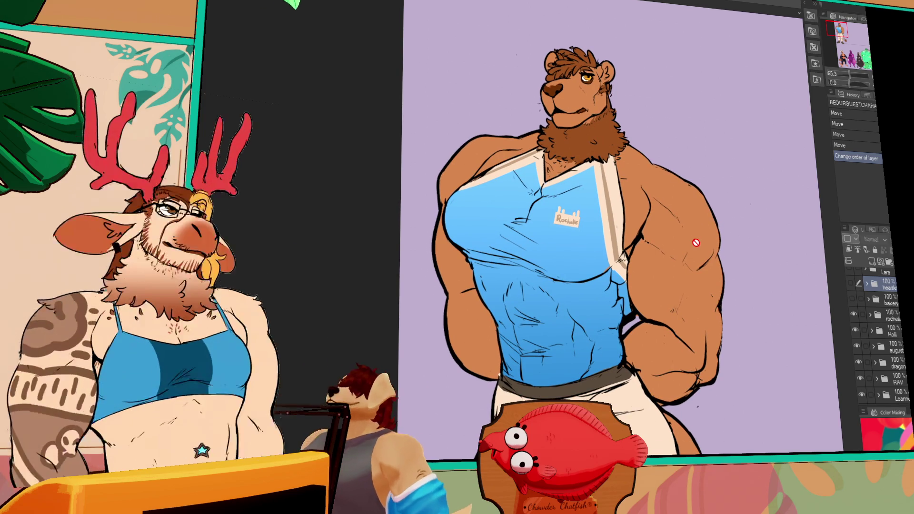
scroll(695, 243, down, 1)
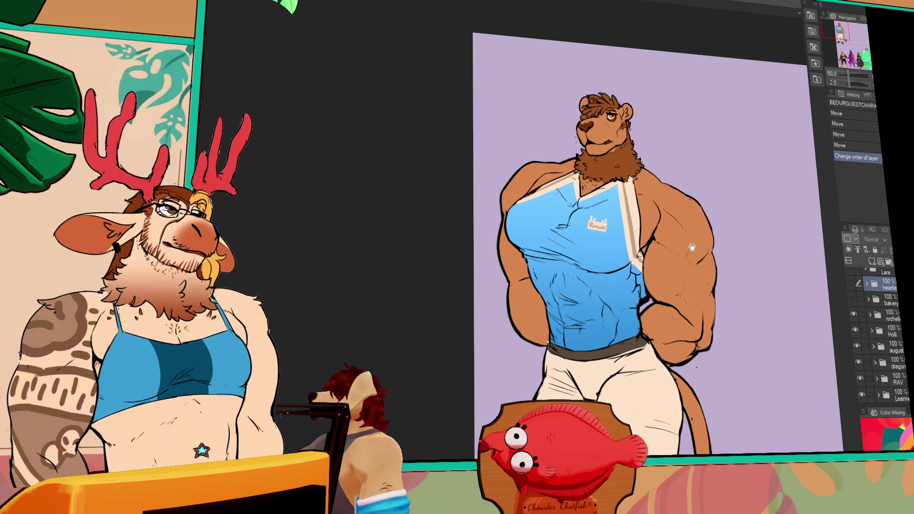
scroll(685, 277, down, 1)
drag(686, 277, 662, 236)
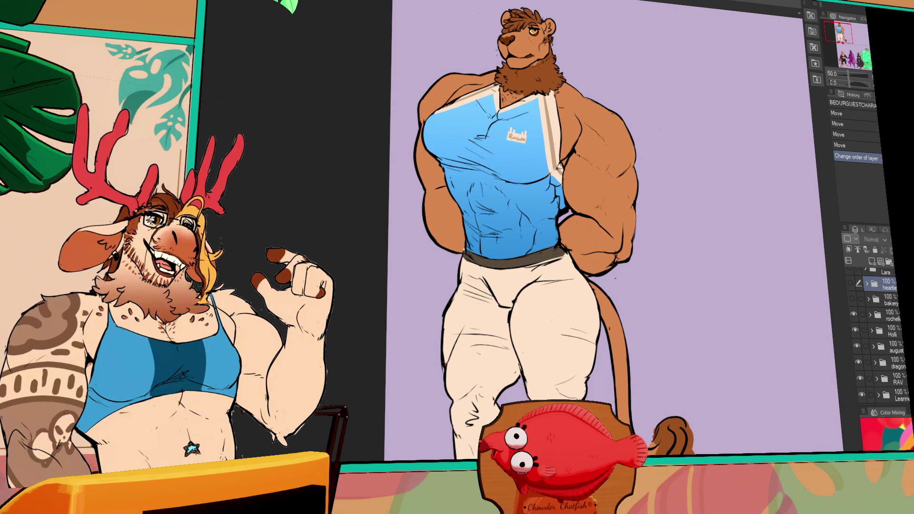
drag(841, 52, 844, 57)
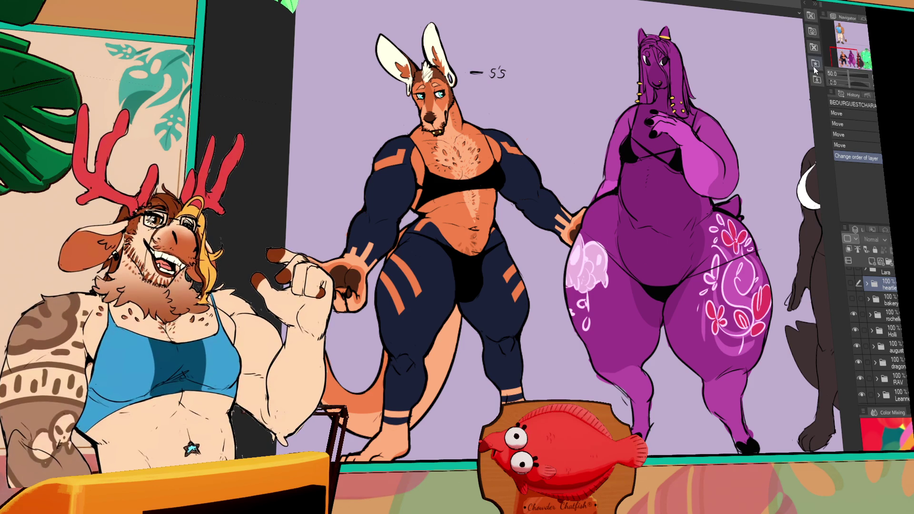
scroll(707, 76, down, 5)
scroll(541, 320, up, 5)
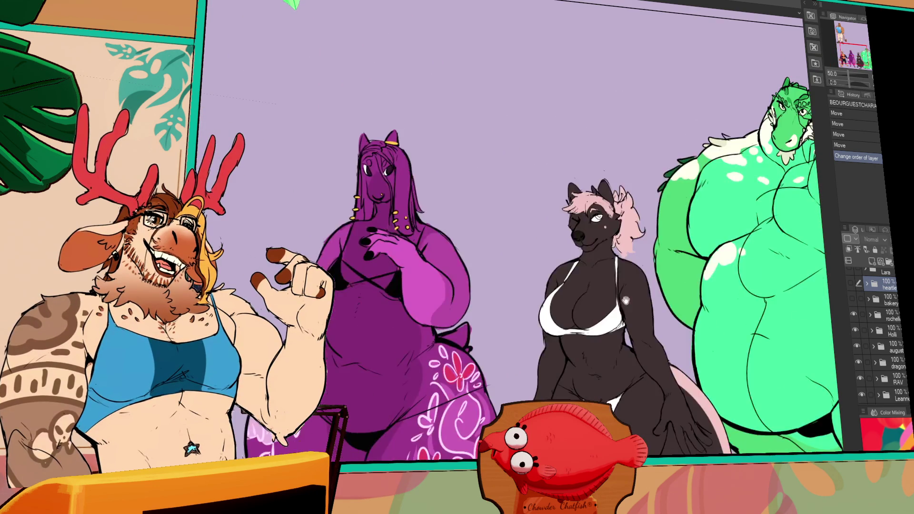
scroll(524, 238, up, 5)
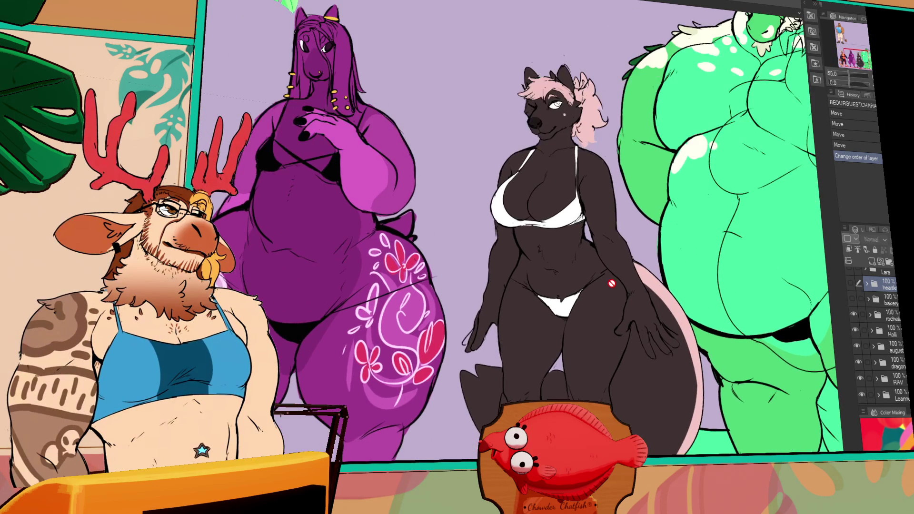
scroll(637, 367, down, 3)
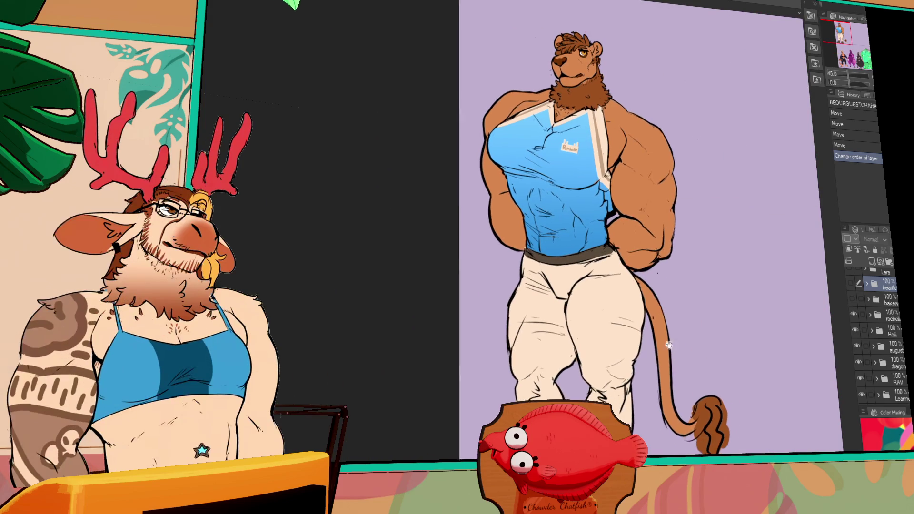
Browse across the character lineup, then hide the gym group's characters.
drag(637, 366, 630, 366)
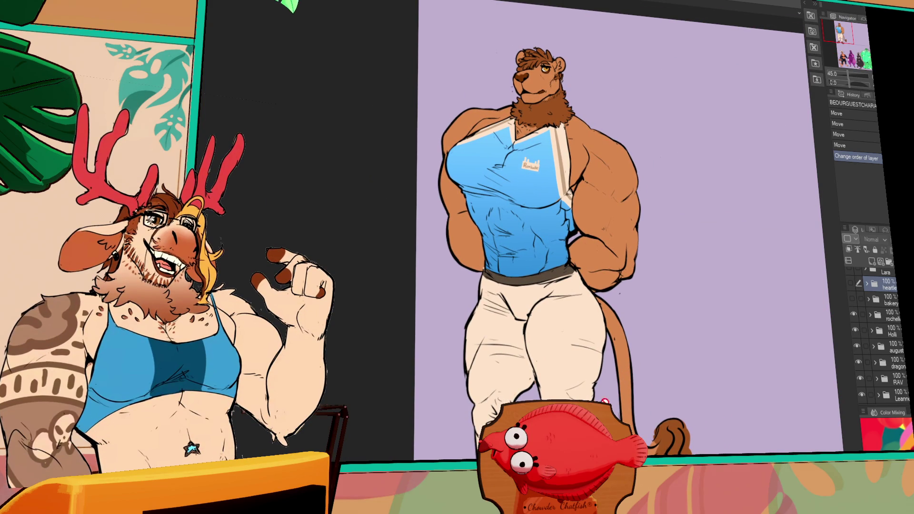
mouse_move(632, 407)
mouse_down()
mouse_move(576, 350)
mouse_move(580, 385)
mouse_up()
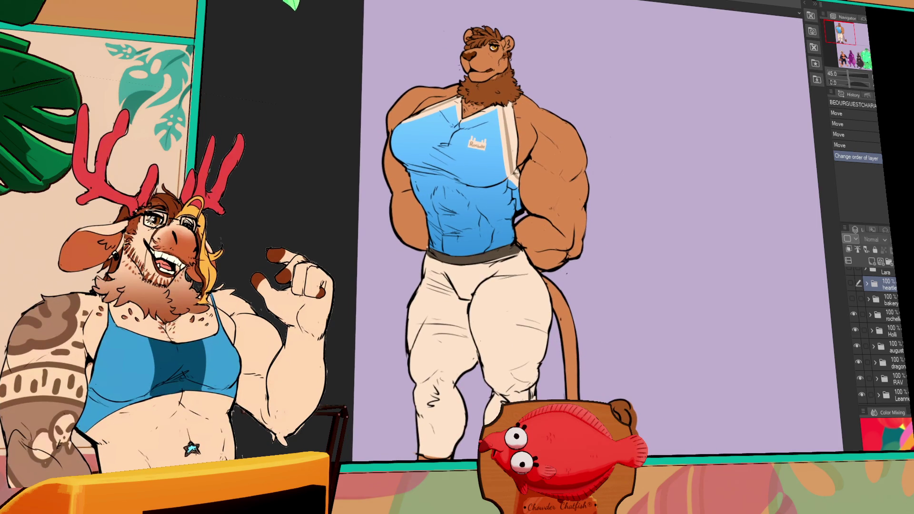
mouse_move(635, 411)
mouse_down()
mouse_move(603, 175)
mouse_move(640, 166)
mouse_move(717, 276)
mouse_up()
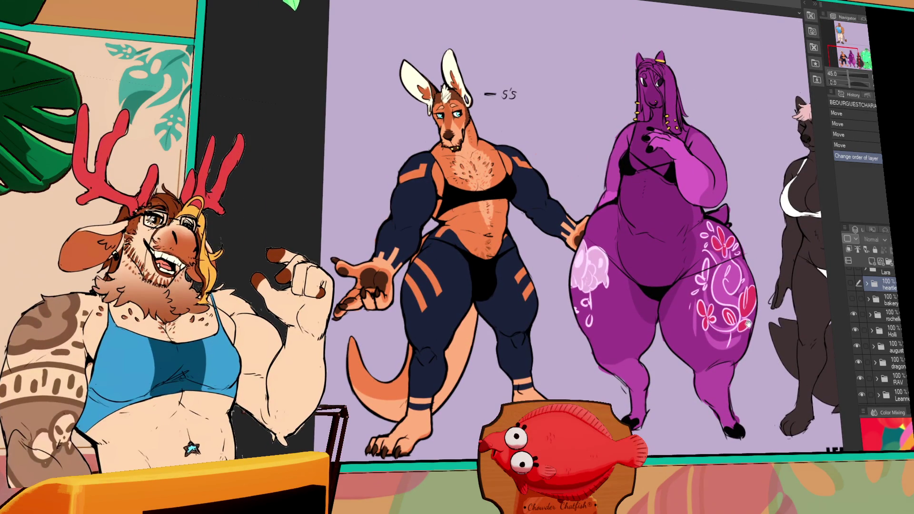
drag(748, 327, 407, 330)
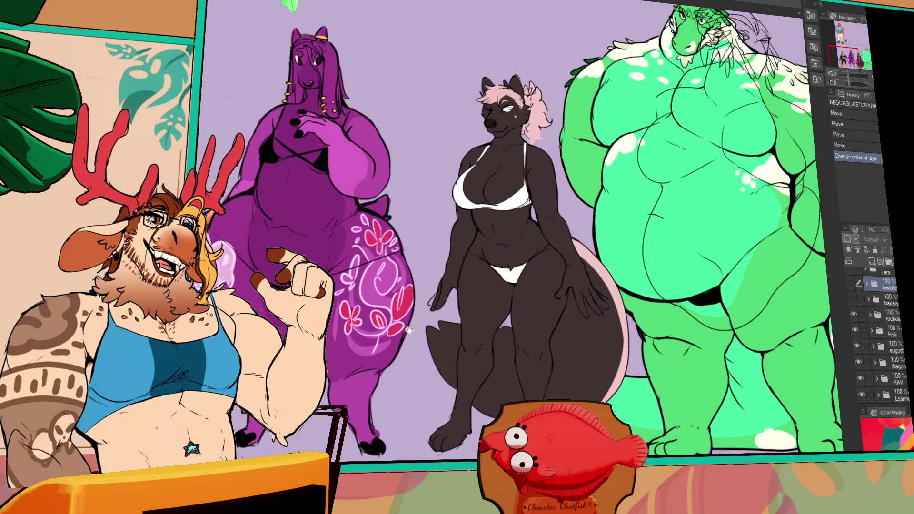
scroll(440, 333, up, 3)
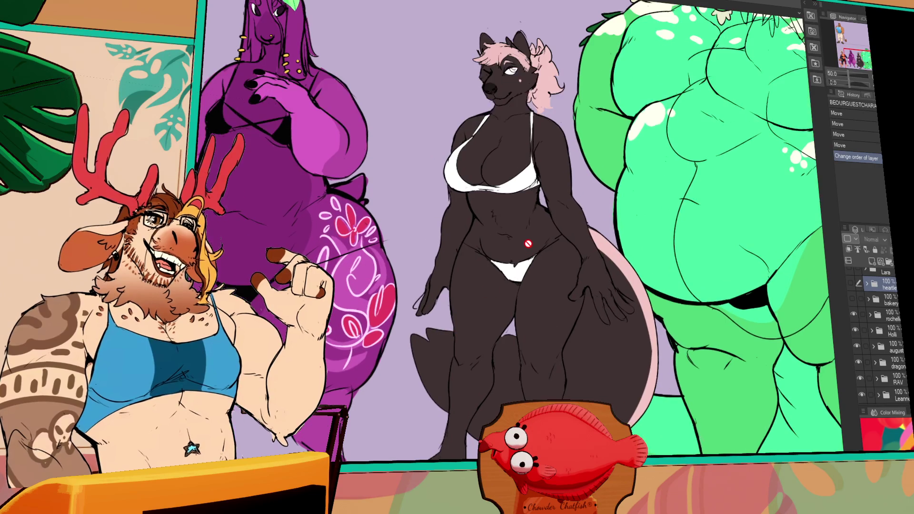
scroll(527, 243, up, 8)
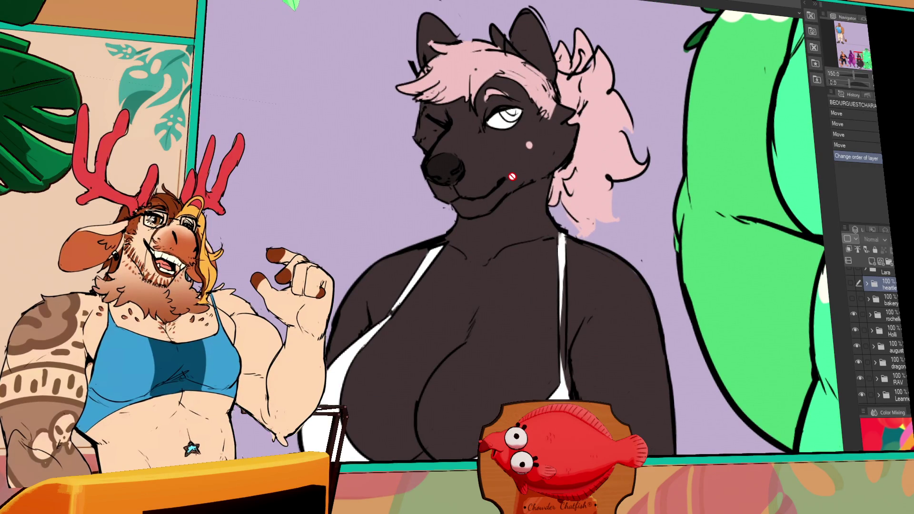
scroll(512, 177, down, 10)
scroll(662, 247, up, 3)
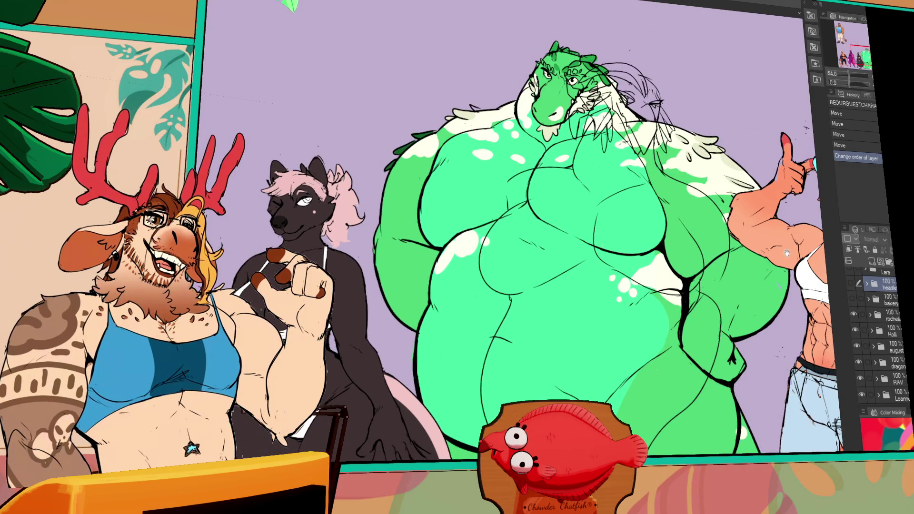
mouse_move(793, 353)
mouse_down()
mouse_move(753, 293)
mouse_move(733, 304)
mouse_move(495, 309)
mouse_up()
mouse_move(858, 333)
mouse_down()
mouse_move(868, 401)
mouse_move(865, 358)
mouse_up()
scroll(866, 359, down, 5)
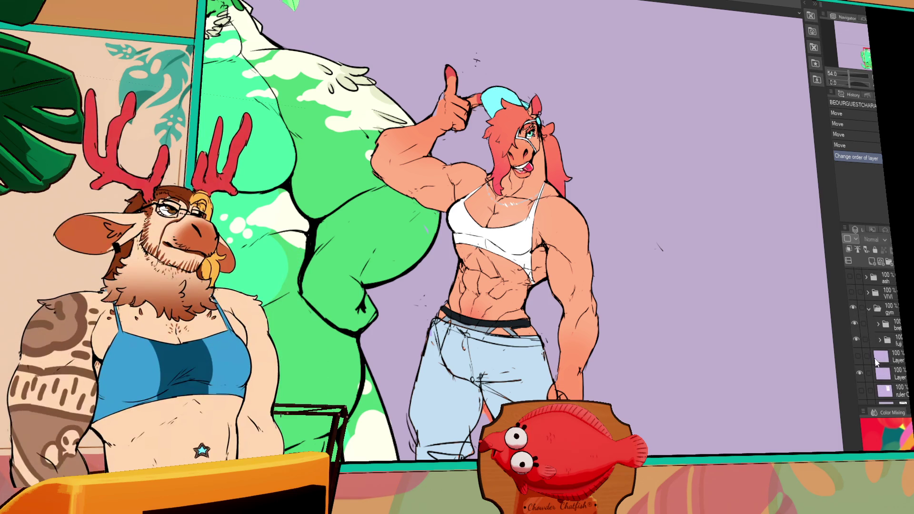
click(853, 307)
Make the RAV, Leanne, Jalen, zoe and SHEEP characters visible and view the skunk and sheep.
scroll(852, 309, up, 5)
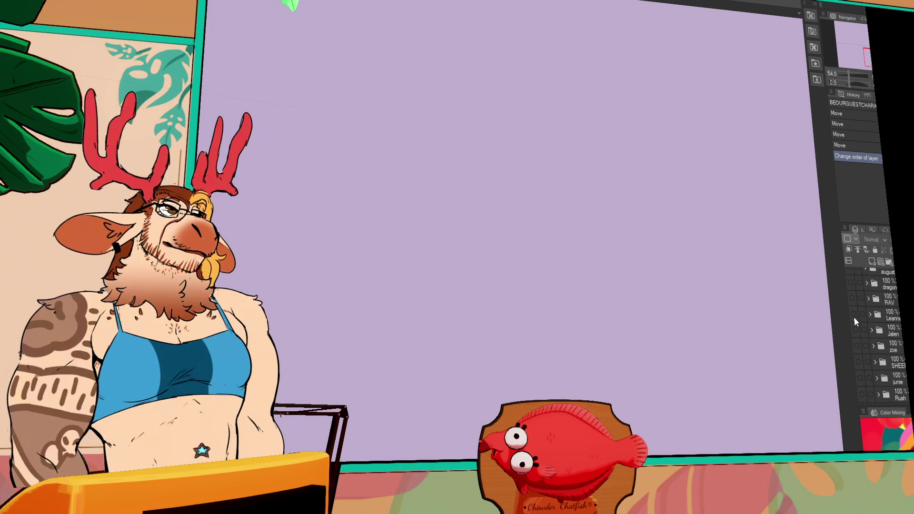
scroll(855, 304, up, 2)
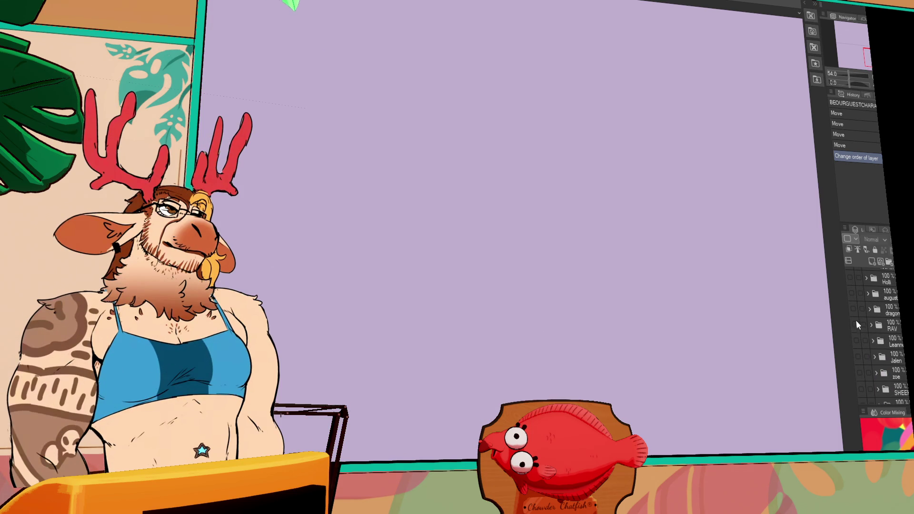
click(855, 324)
click(855, 342)
click(857, 357)
click(858, 372)
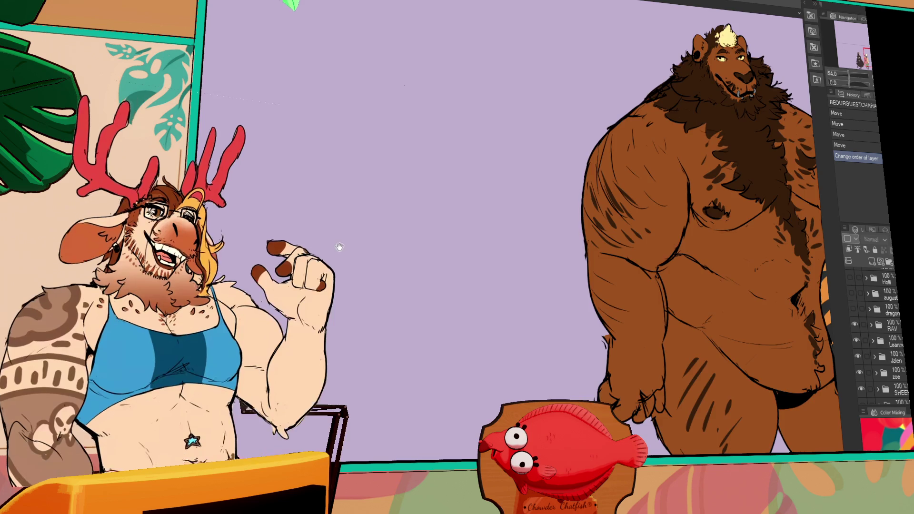
click(860, 389)
mouse_move(785, 218)
mouse_down()
mouse_move(717, 183)
mouse_move(693, 159)
mouse_move(651, 164)
mouse_up()
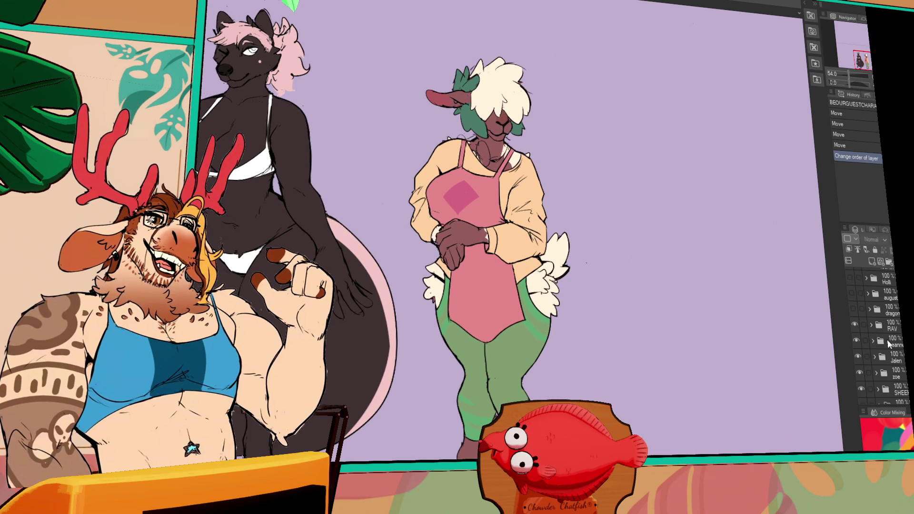
Hide the clothing layer inside the SHEEP group, then collapse the group.
click(878, 389)
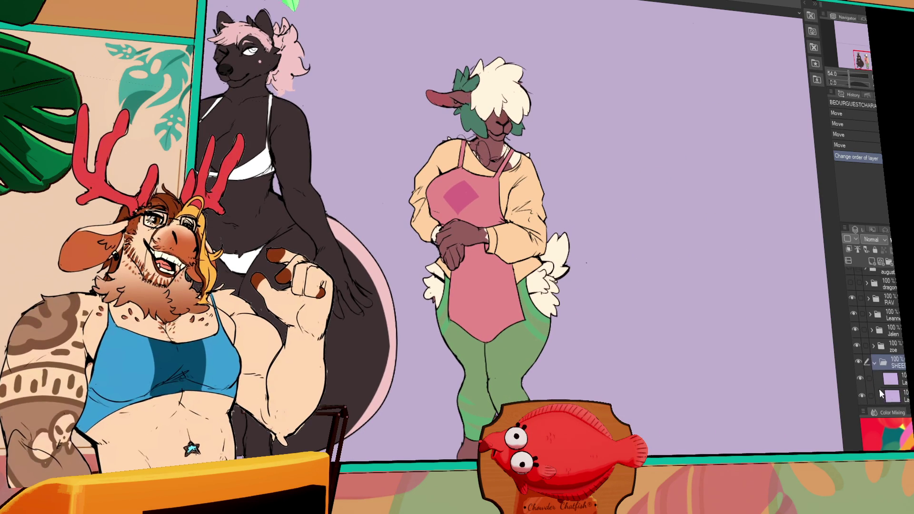
click(858, 356)
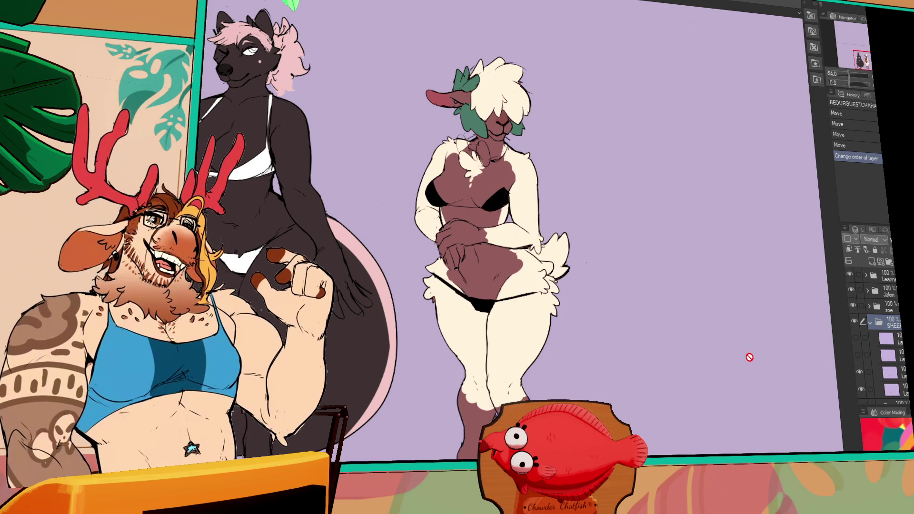
scroll(570, 324, up, 1)
drag(560, 346, 575, 341)
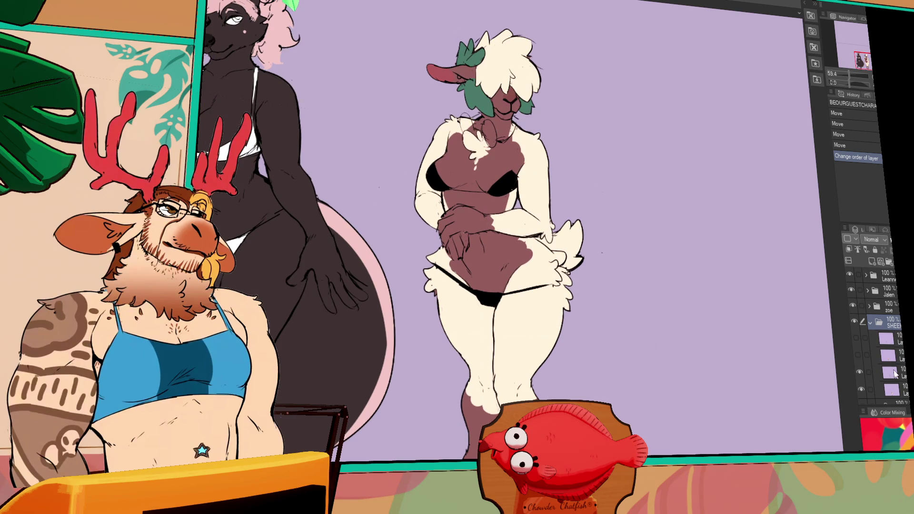
click(872, 325)
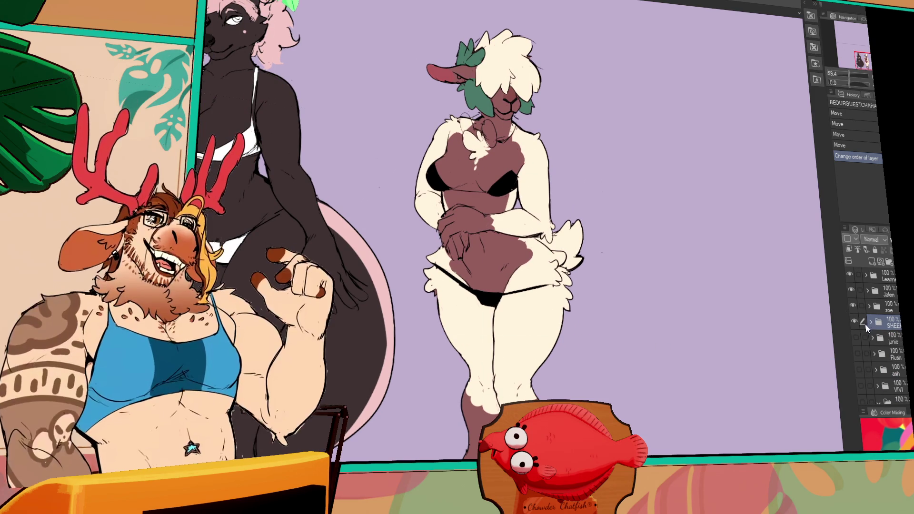
Select the Jalen group in the Layer palette after briefly picking Leanne.
drag(802, 315, 543, 236)
scroll(543, 237, down, 3)
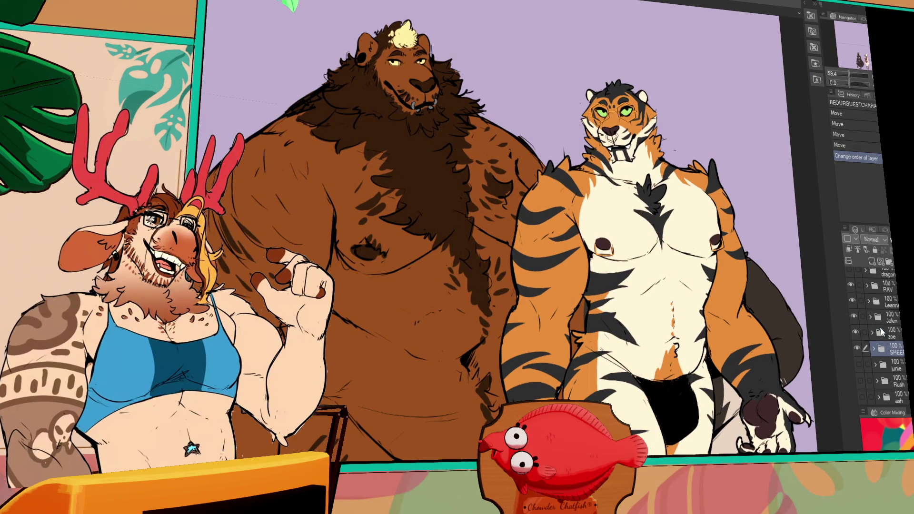
scroll(880, 331, up, 2)
click(891, 320)
click(897, 300)
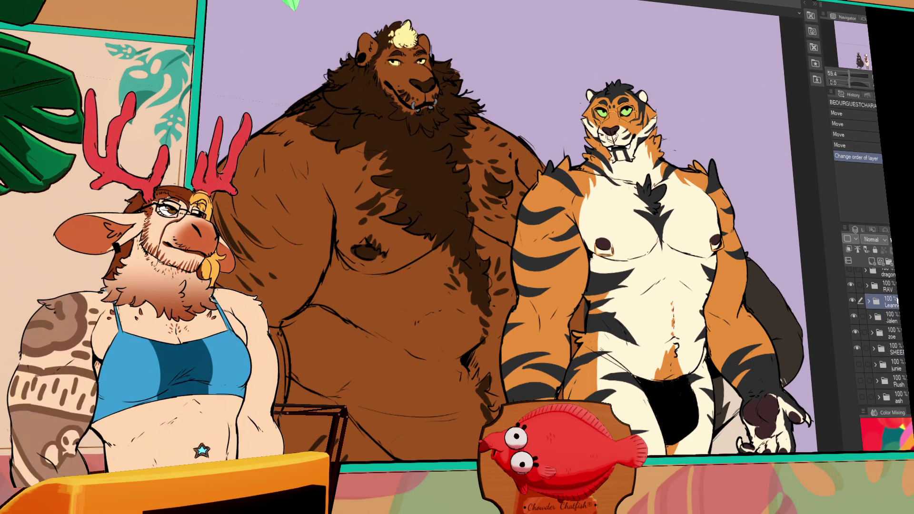
click(897, 320)
mouse_move(676, 383)
mouse_down()
mouse_move(661, 371)
mouse_move(476, 357)
mouse_move(635, 358)
mouse_move(705, 380)
mouse_move(671, 379)
mouse_move(322, 286)
mouse_move(275, 284)
mouse_move(250, 267)
mouse_move(264, 224)
mouse_up()
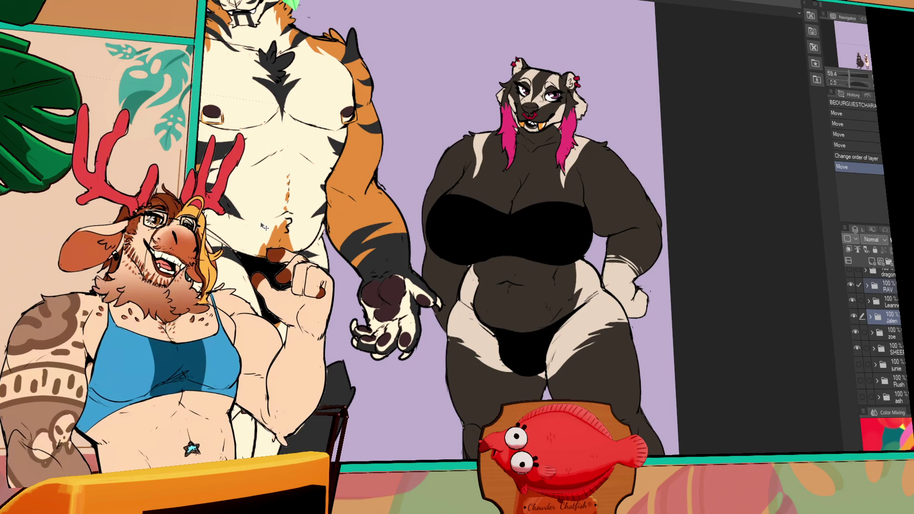
mouse_move(320, 218)
mouse_down()
mouse_move(308, 200)
mouse_move(296, 203)
mouse_move(743, 347)
mouse_move(487, 281)
mouse_move(510, 266)
mouse_move(533, 295)
mouse_move(343, 257)
mouse_move(315, 195)
mouse_up()
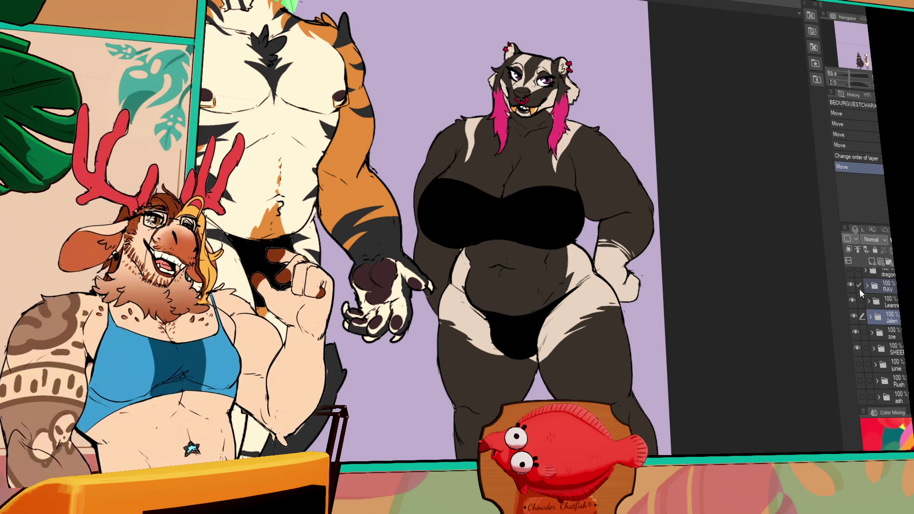
drag(852, 286, 858, 366)
click(859, 376)
click(860, 394)
scroll(860, 393, down, 3)
click(855, 331)
click(865, 53)
drag(865, 53, 867, 55)
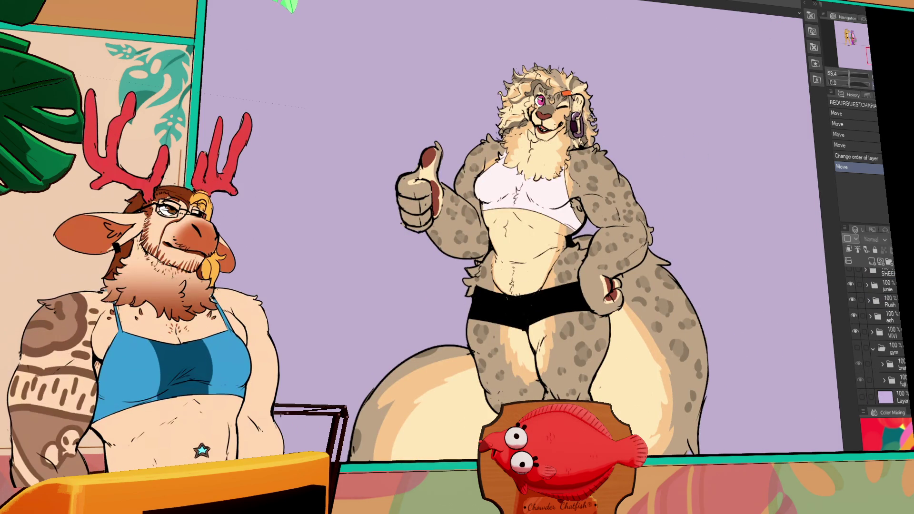
drag(588, 136, 578, 127)
scroll(578, 127, up, 10)
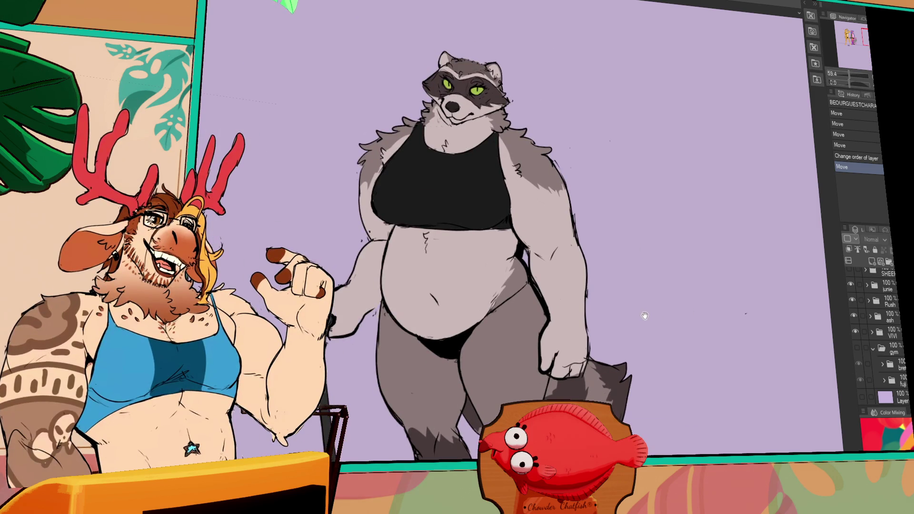
drag(661, 311, 671, 295)
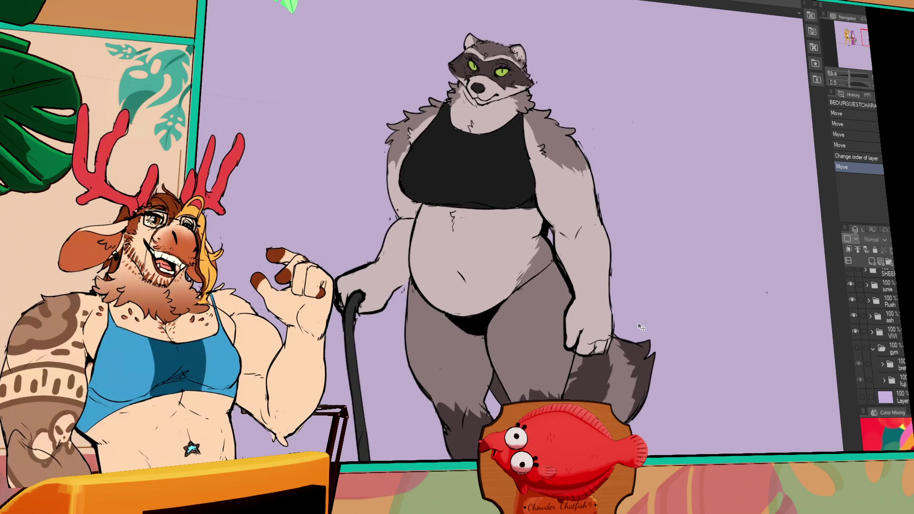
drag(639, 328, 637, 335)
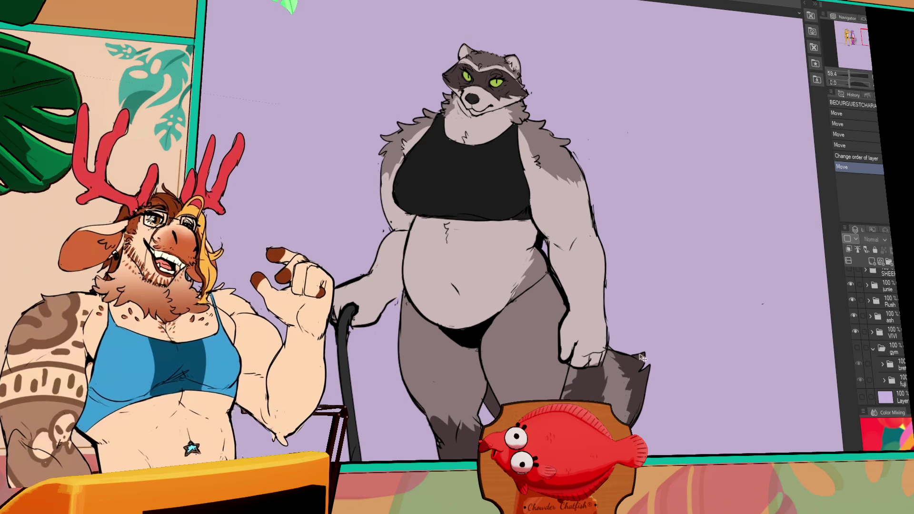
drag(428, 257, 666, 259)
drag(334, 260, 618, 262)
mouse_move(512, 262)
mouse_down()
mouse_move(648, 262)
mouse_move(666, 271)
mouse_up()
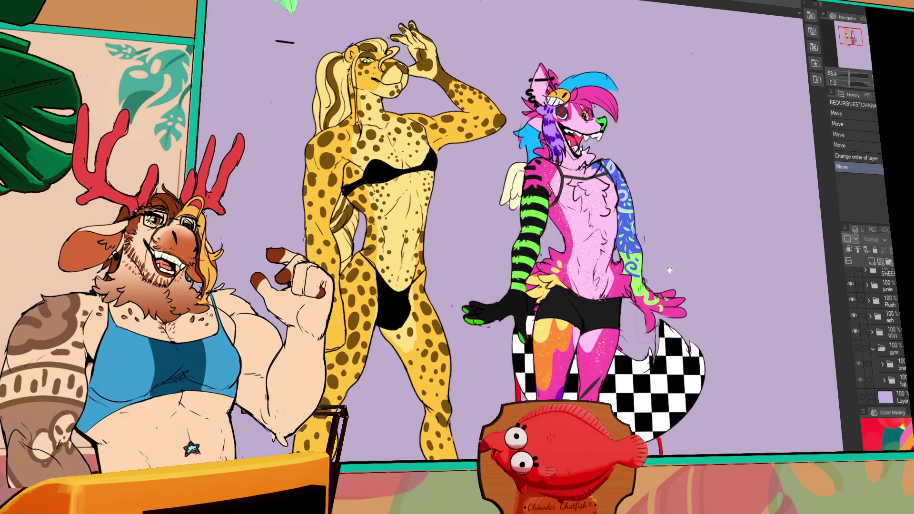
mouse_move(636, 299)
mouse_down()
mouse_move(617, 197)
mouse_move(683, 200)
mouse_move(727, 335)
mouse_move(613, 335)
mouse_up()
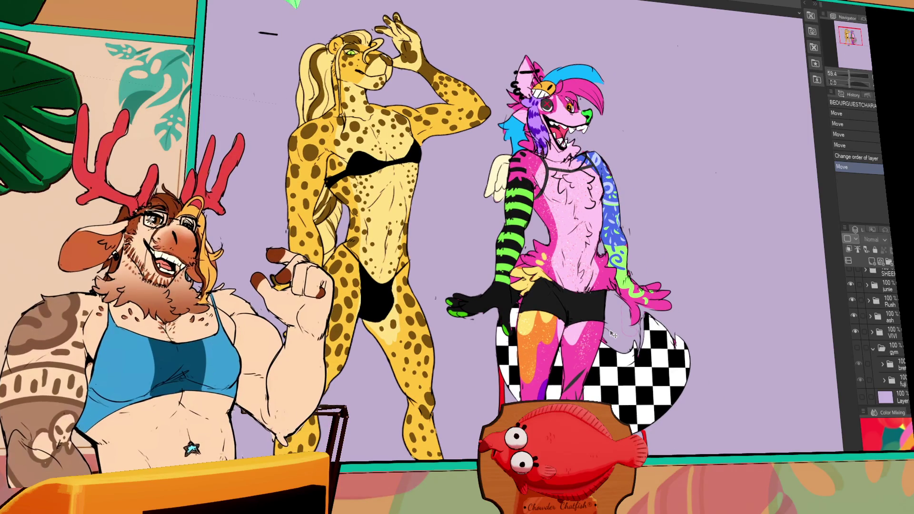
scroll(765, 392, up, 5)
scroll(759, 405, up, 10)
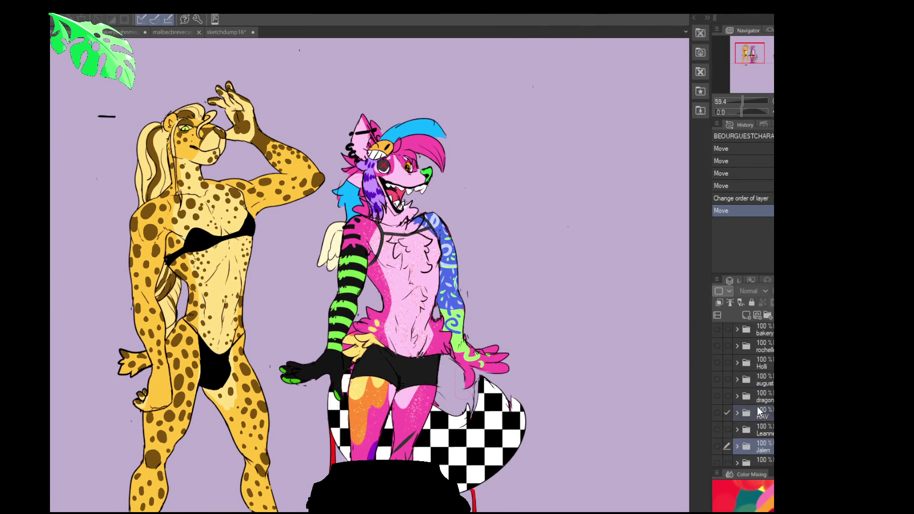
Make the gym group visible and nudge the VIVI figure into place.
scroll(738, 394, down, 10)
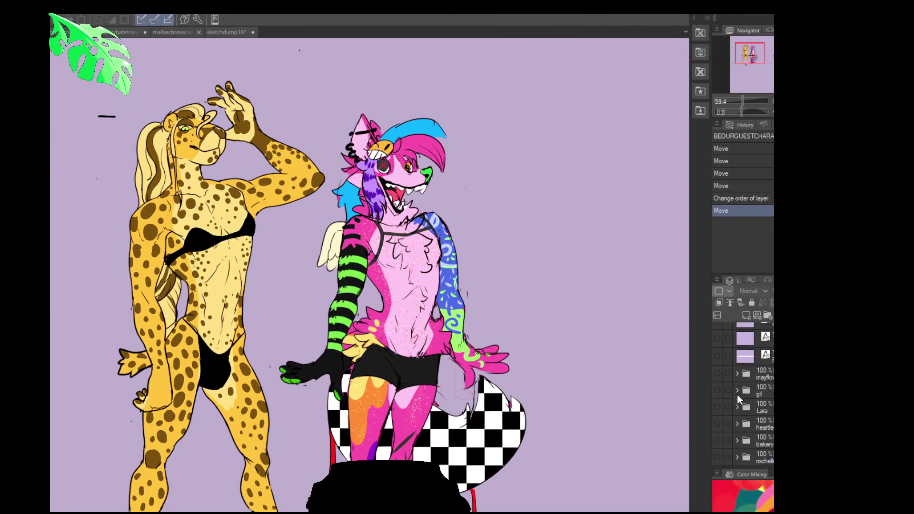
click(718, 353)
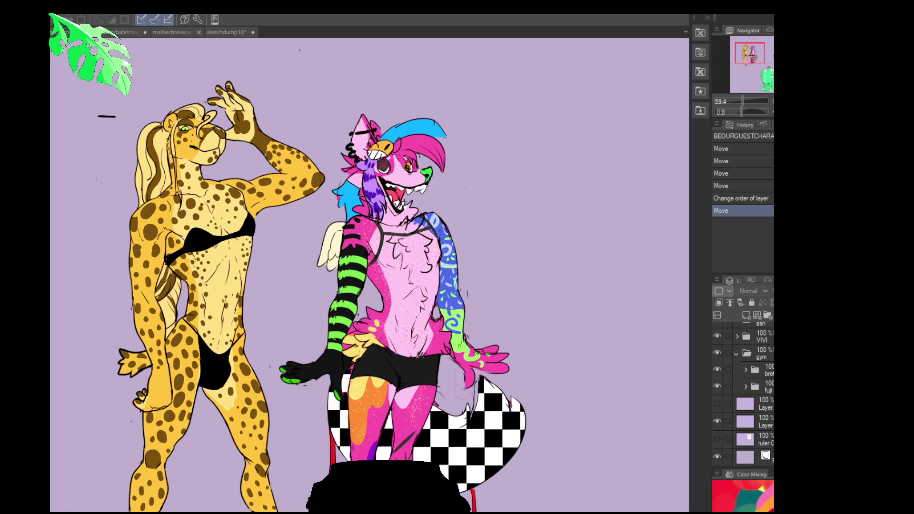
scroll(742, 371, up, 2)
click(742, 367)
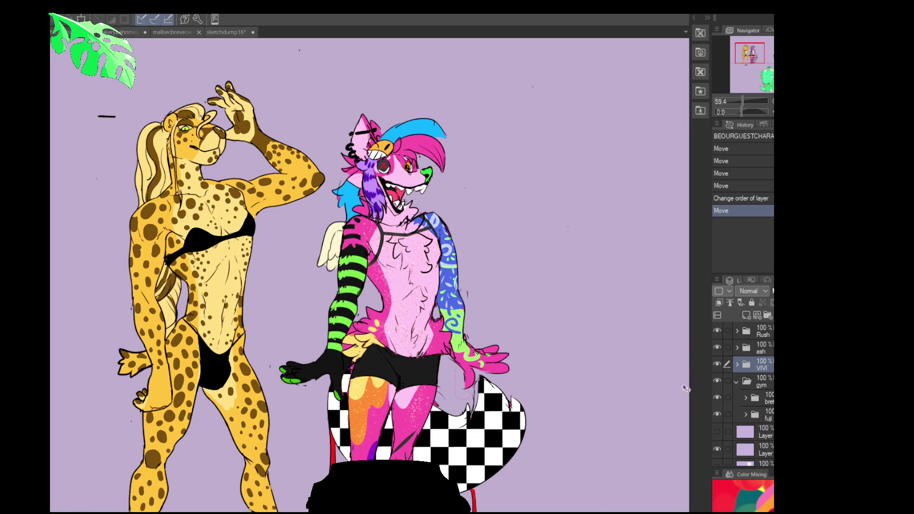
drag(520, 449, 507, 452)
Move the leopard figure down and to the right beside the cheetah.
scroll(526, 440, down, 5)
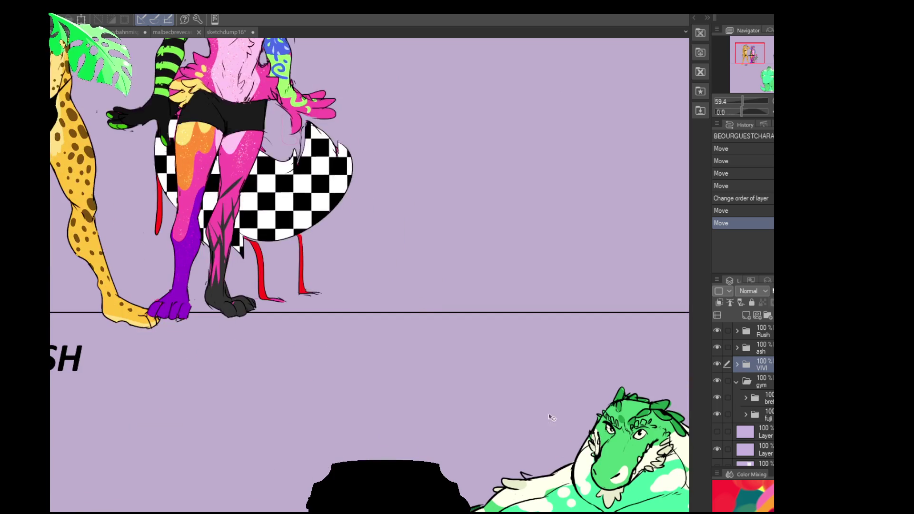
scroll(305, 229, down, 6)
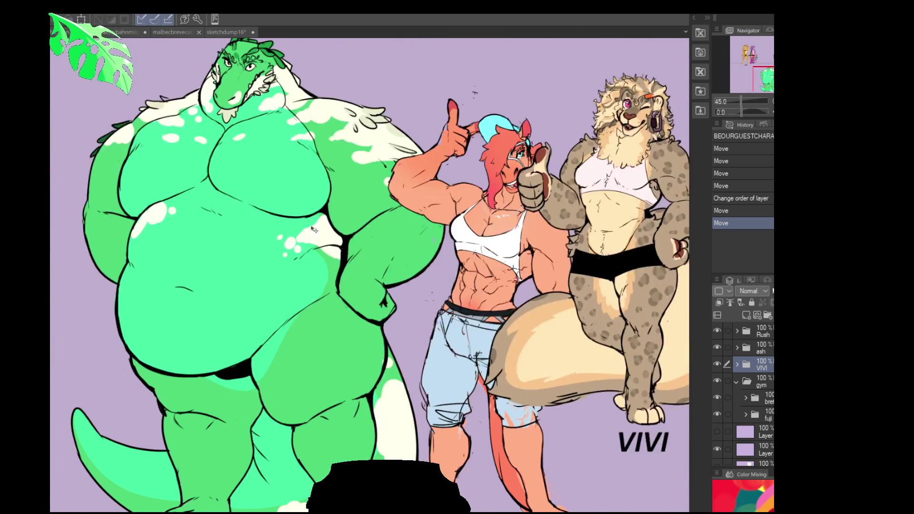
mouse_move(313, 230)
mouse_down()
mouse_move(379, 332)
mouse_move(461, 339)
mouse_up()
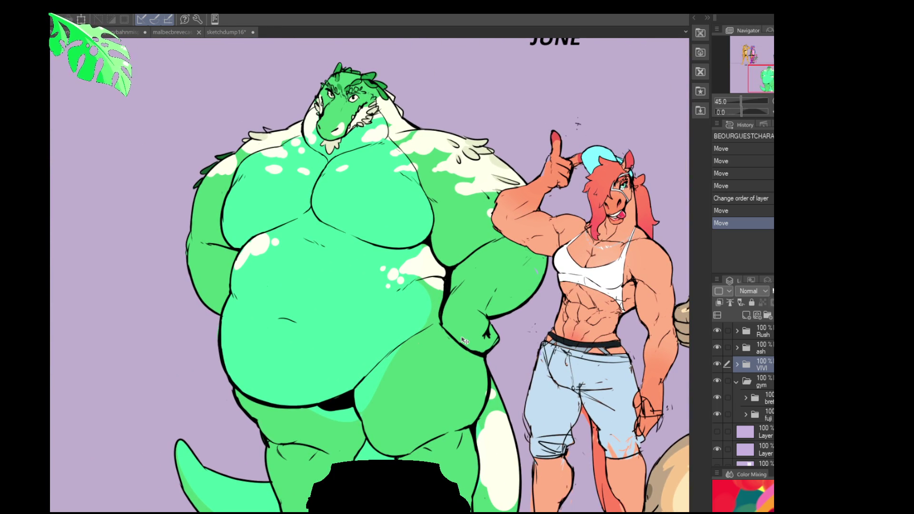
click(752, 54)
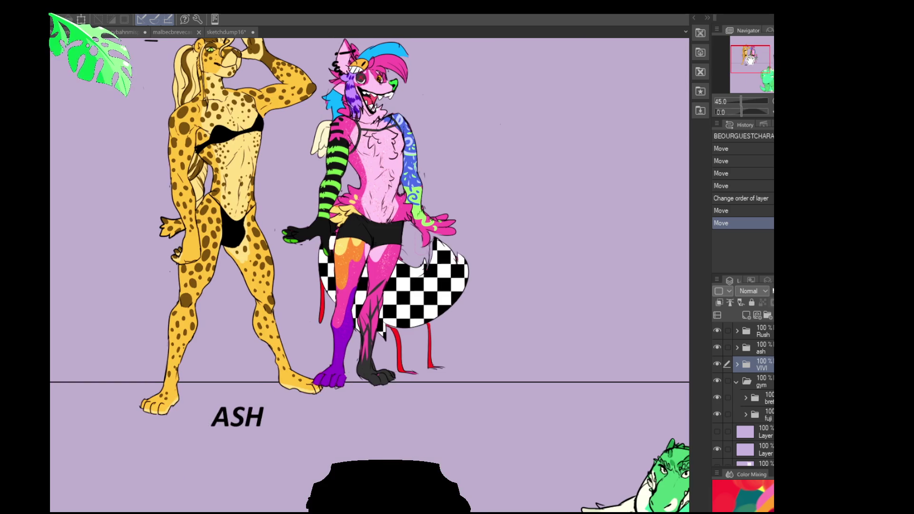
scroll(510, 249, up, 2)
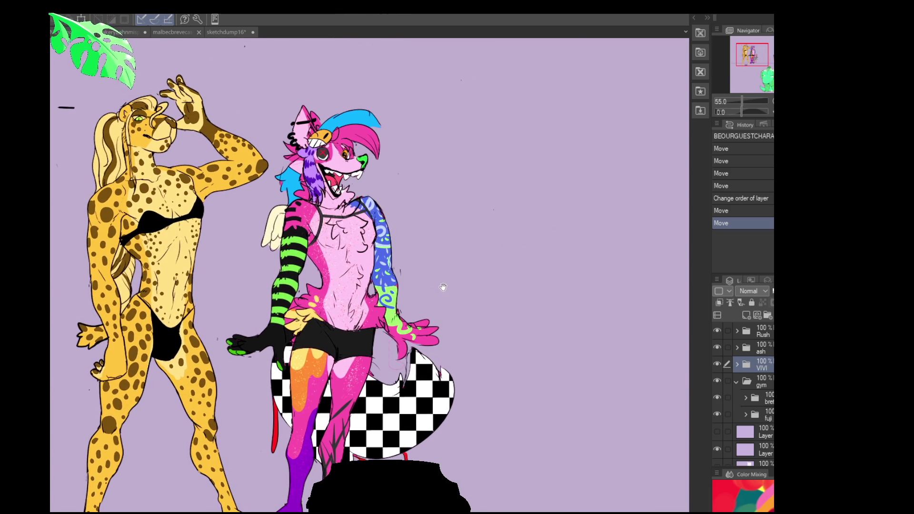
drag(463, 292, 490, 261)
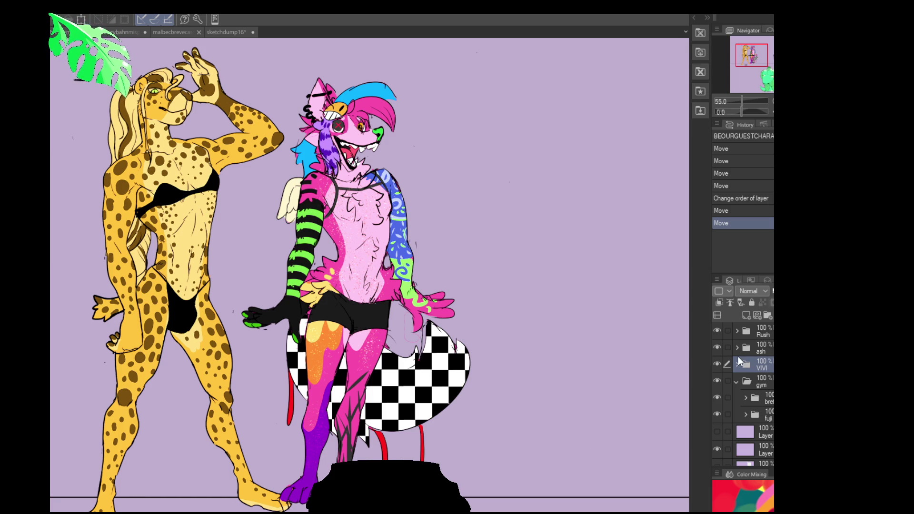
Turn on the mayflower group so the blue shark character appears.
scroll(740, 357, up, 5)
scroll(723, 412, up, 10)
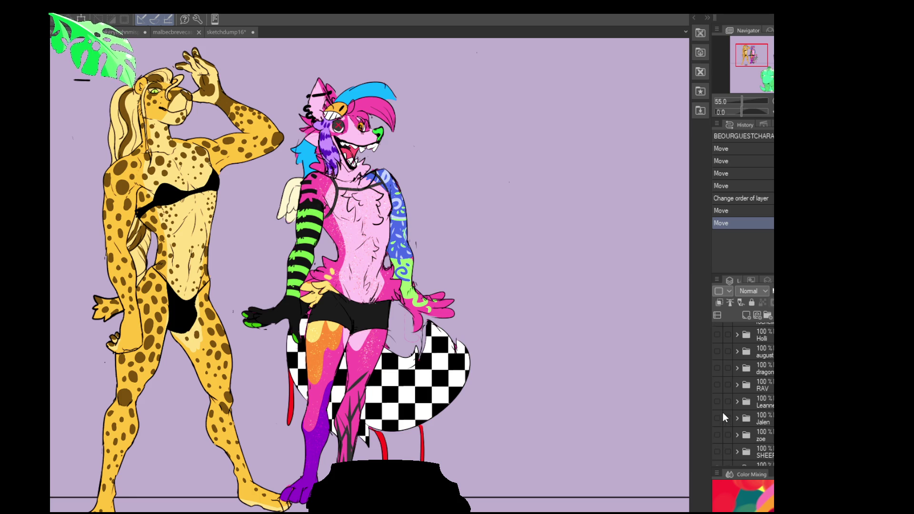
click(716, 402)
drag(109, 271, 473, 305)
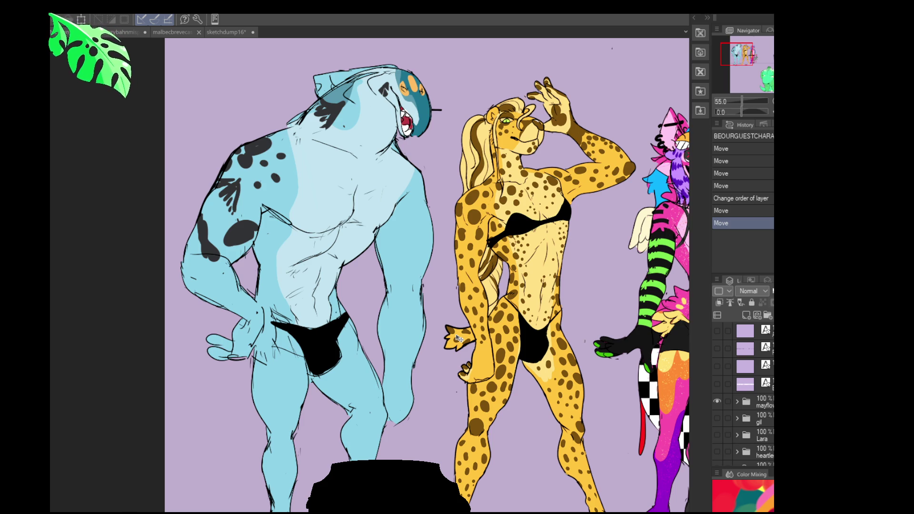
scroll(738, 414, down, 5)
scroll(715, 434, down, 4)
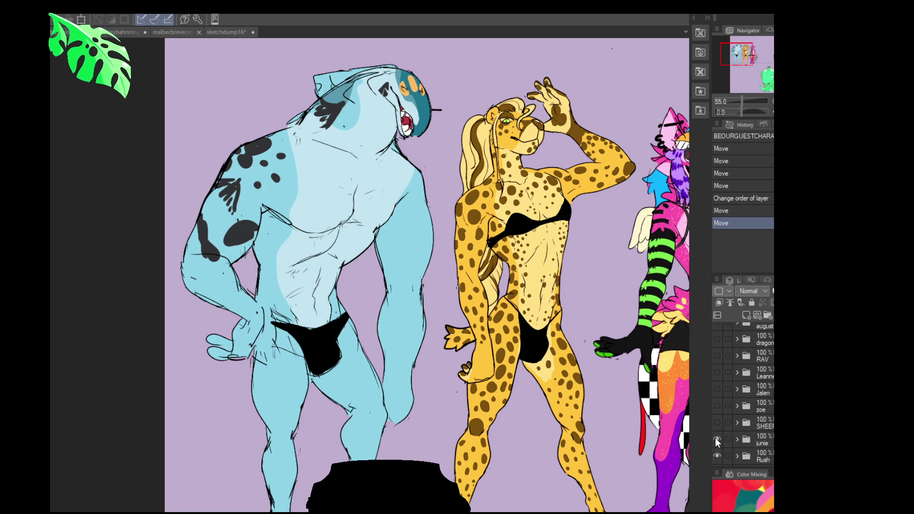
scroll(716, 428, down, 3)
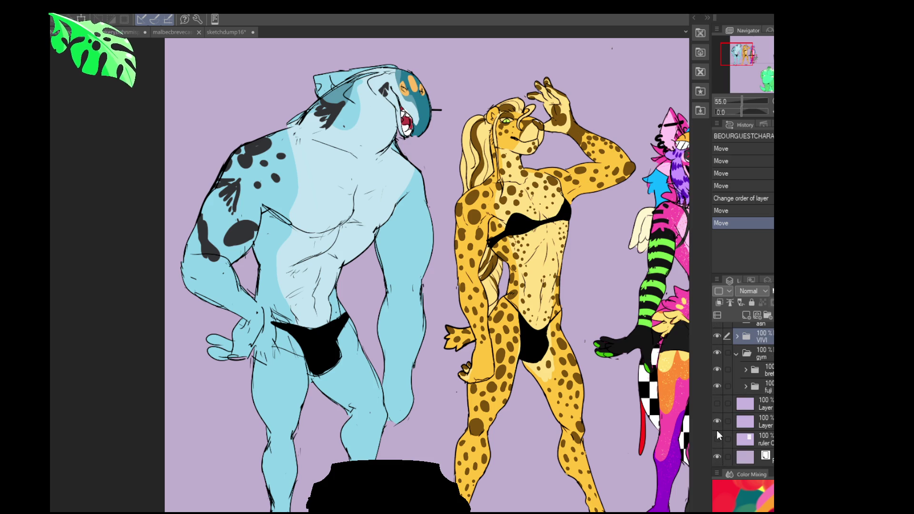
click(753, 91)
mouse_move(523, 257)
mouse_down()
mouse_move(516, 285)
mouse_move(529, 268)
mouse_up()
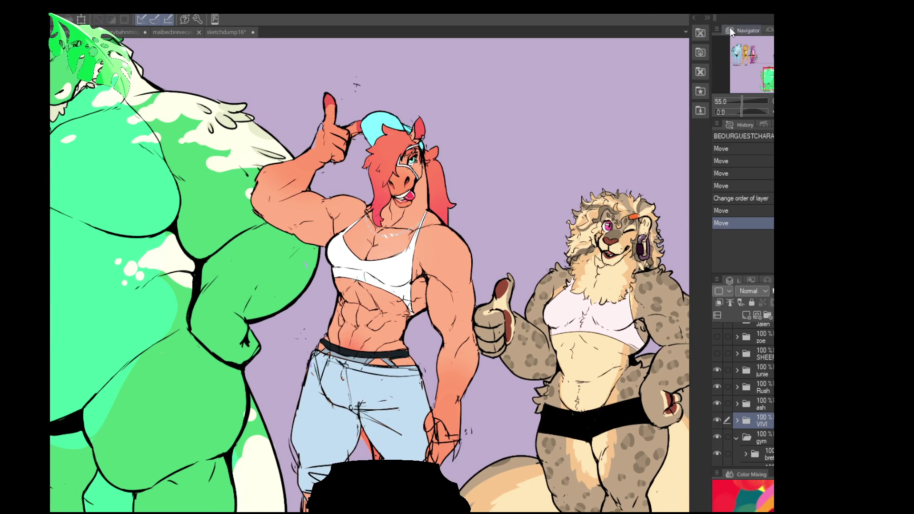
drag(753, 50, 745, 56)
mouse_move(524, 334)
mouse_down()
mouse_move(476, 329)
mouse_move(484, 328)
mouse_move(420, 300)
mouse_move(83, 254)
mouse_up()
scroll(200, 260, up, 4)
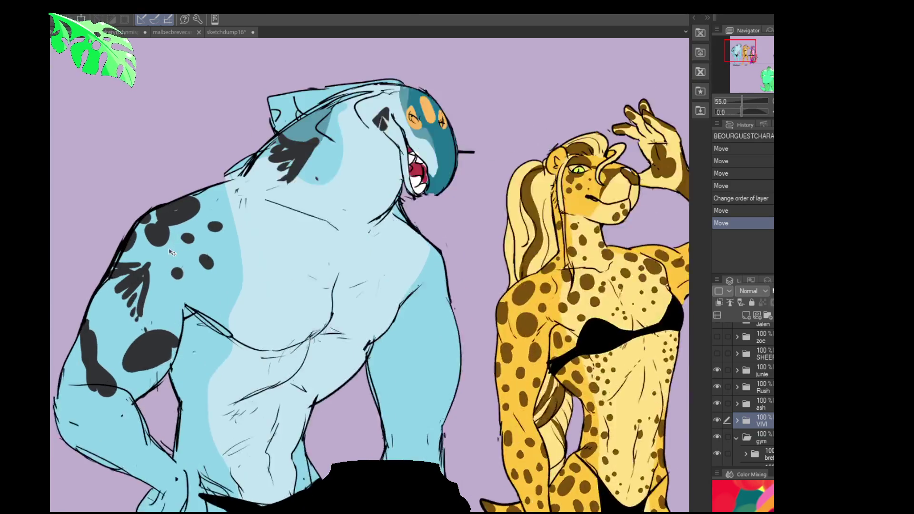
scroll(218, 272, down, 2)
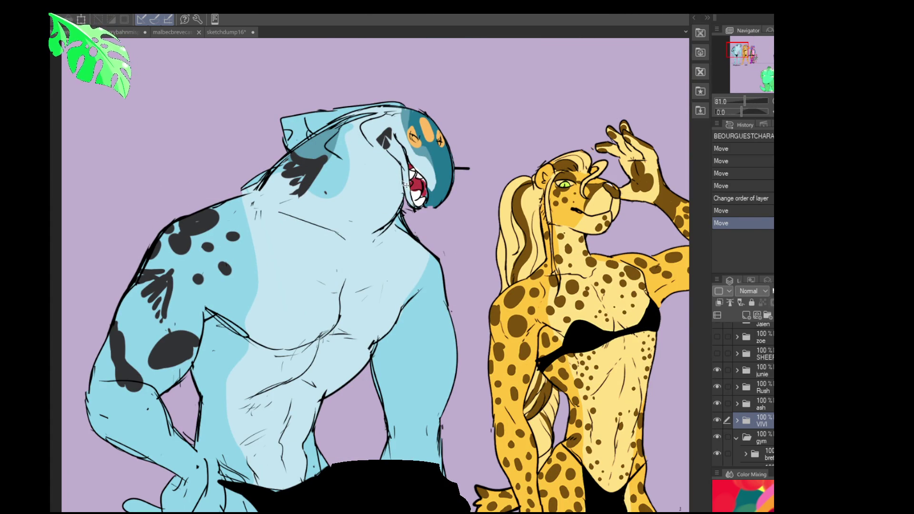
scroll(375, 381, down, 1)
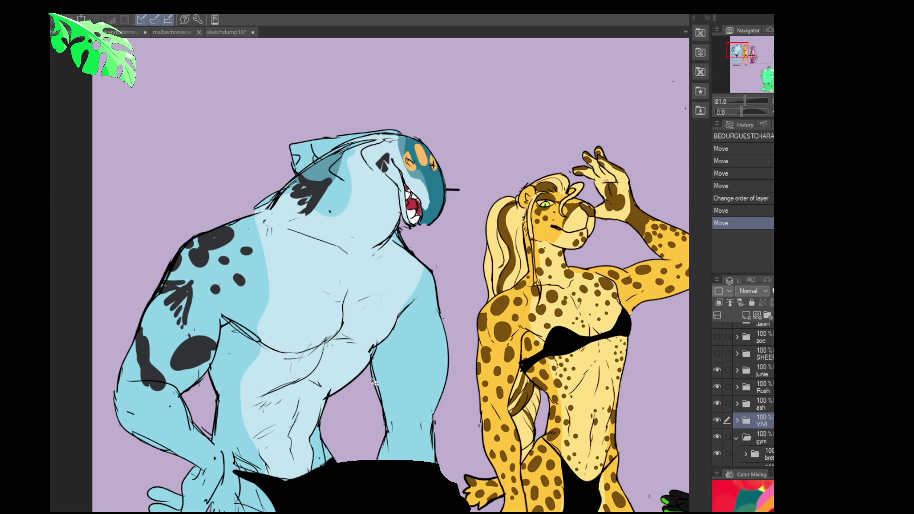
scroll(372, 413, down, 2)
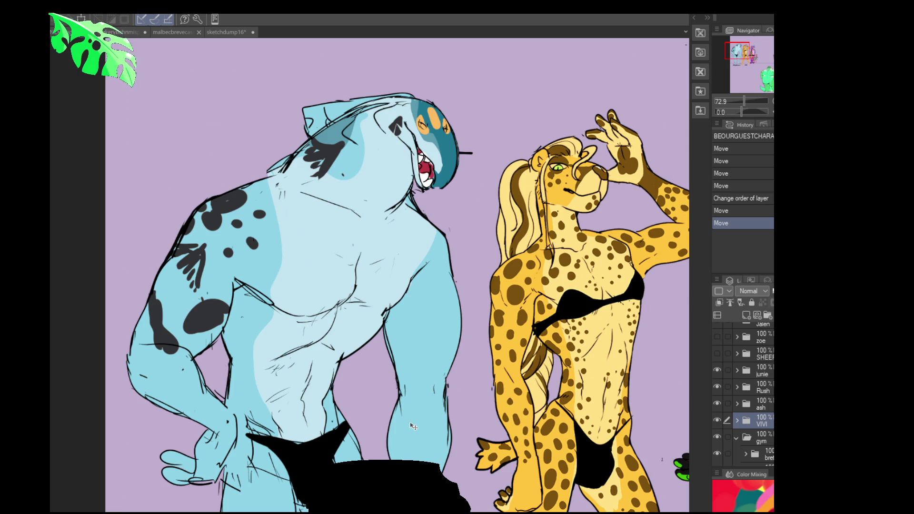
scroll(445, 271, down, 5)
scroll(445, 272, down, 5)
drag(445, 271, 340, 281)
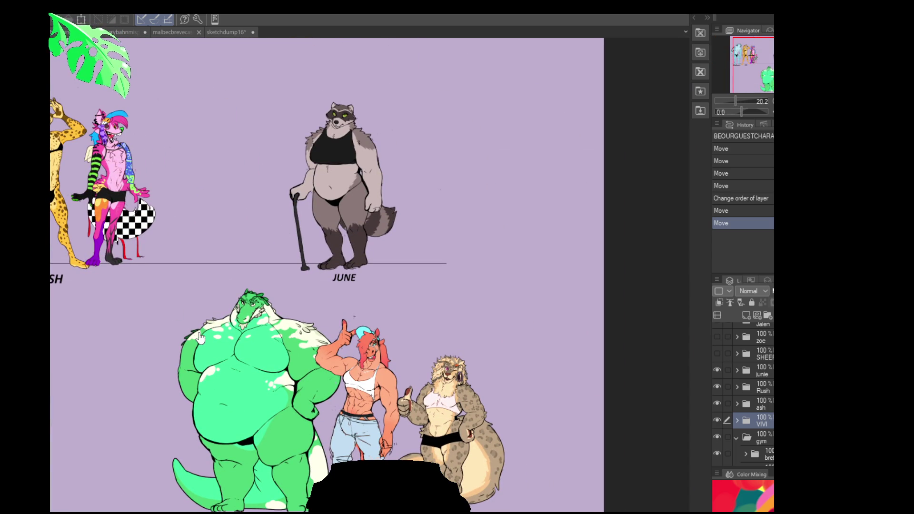
drag(261, 253, 383, 281)
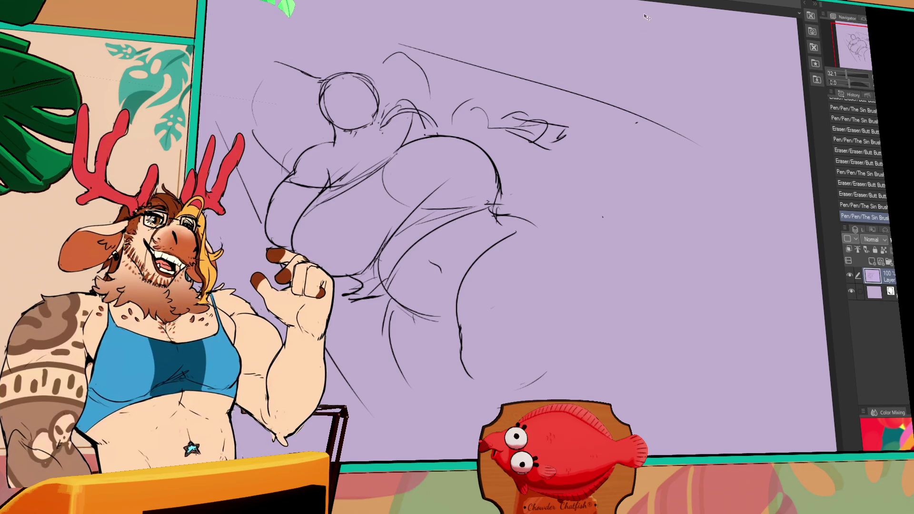
Erase a bit of line, add small pen strokes, and lasso around the head.
key(e)
drag(490, 209, 577, 295)
key(p)
mouse_move(540, 214)
mouse_down()
mouse_move(566, 243)
mouse_move(536, 228)
mouse_up()
drag(449, 164, 478, 191)
mouse_move(415, 134)
mouse_down()
mouse_move(385, 166)
mouse_move(347, 113)
mouse_move(413, 128)
mouse_up()
Enlarge the head slightly with Ctrl+T, shift it down-right, confirm and deselect.
key(ctrl+t)
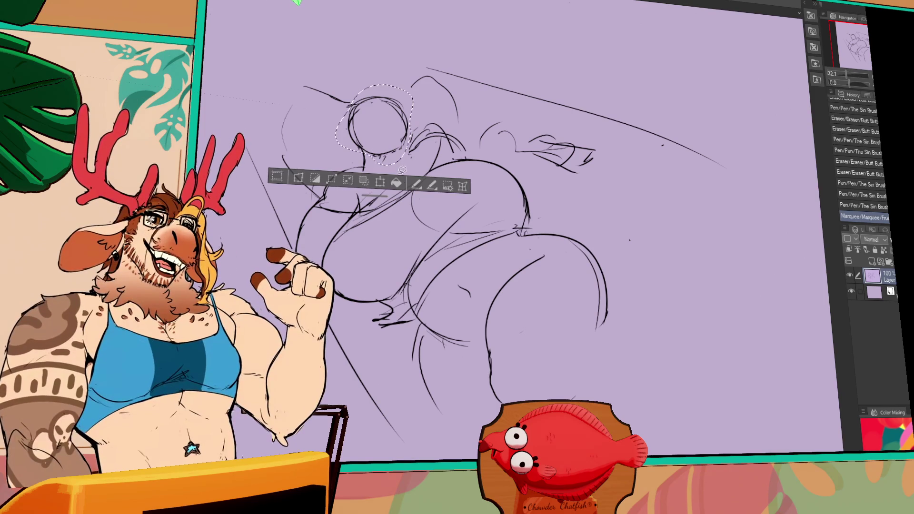
drag(412, 166, 416, 170)
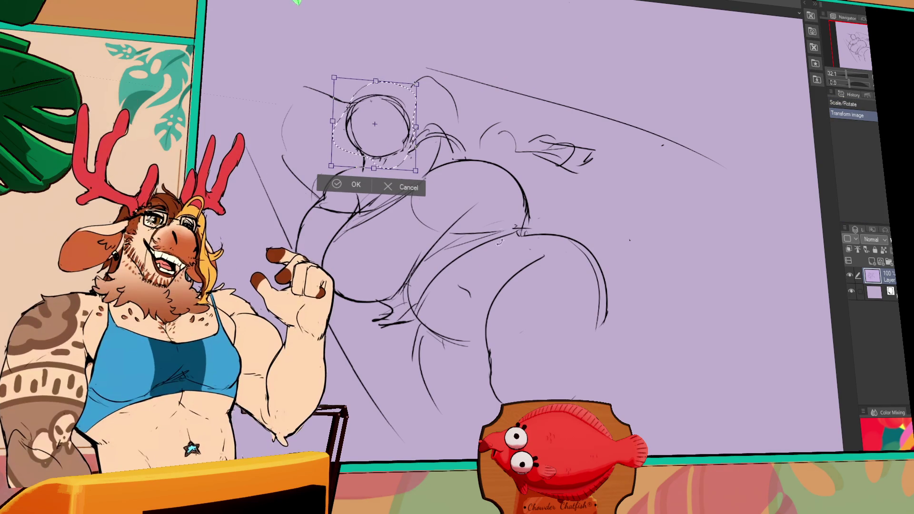
drag(405, 162, 407, 164)
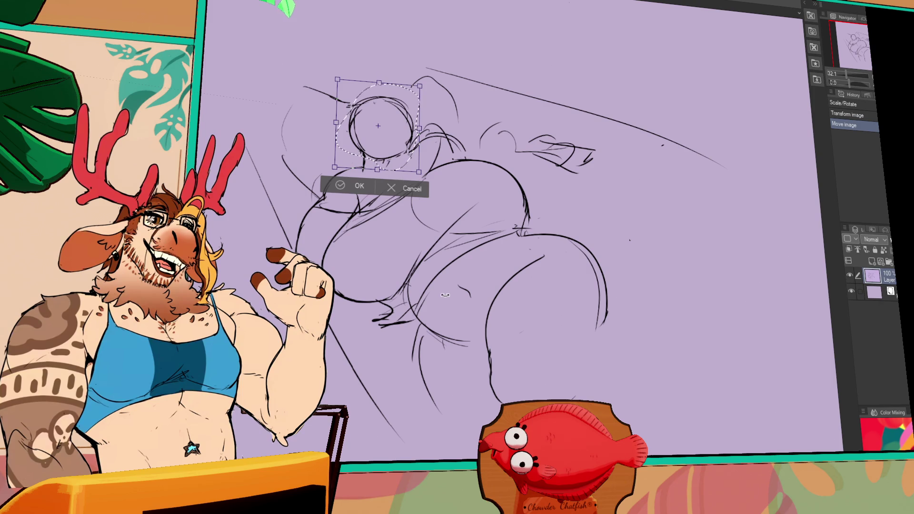
click(355, 186)
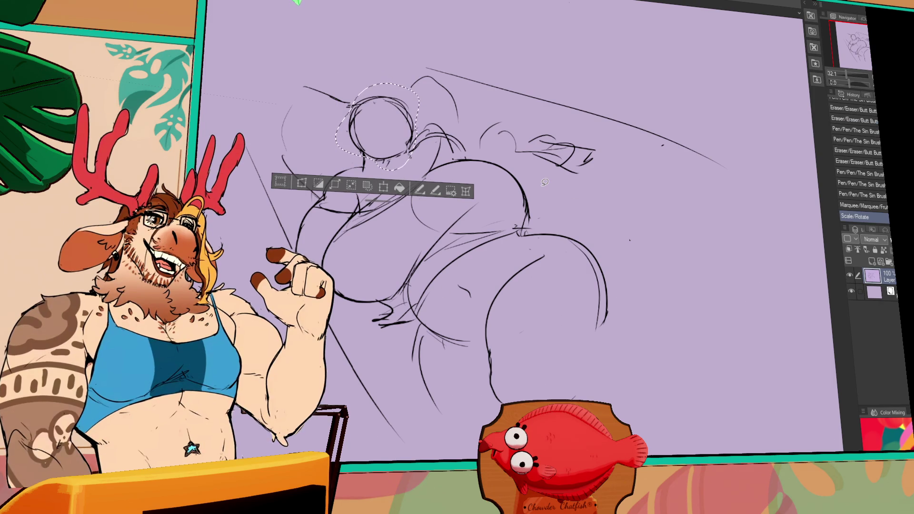
mouse_move(545, 182)
mouse_down()
mouse_move(610, 227)
mouse_move(600, 245)
mouse_move(610, 251)
mouse_up()
key(ctrl+d)
Redo the following eraser and pen strokes with Ctrl+Y.
key(ctrl+y)
key(ctrl+y)
key(ctrl+y)
key(ctrl+y)
key(ctrl+z)
key(ctrl+y)
key(ctrl+y)
key(ctrl+y)
key(ctrl+y)
key(ctrl+y)
key(ctrl+y)
key(ctrl+z)
key(ctrl+y)
key(ctrl+y)
key(ctrl+y)
key(ctrl+y)
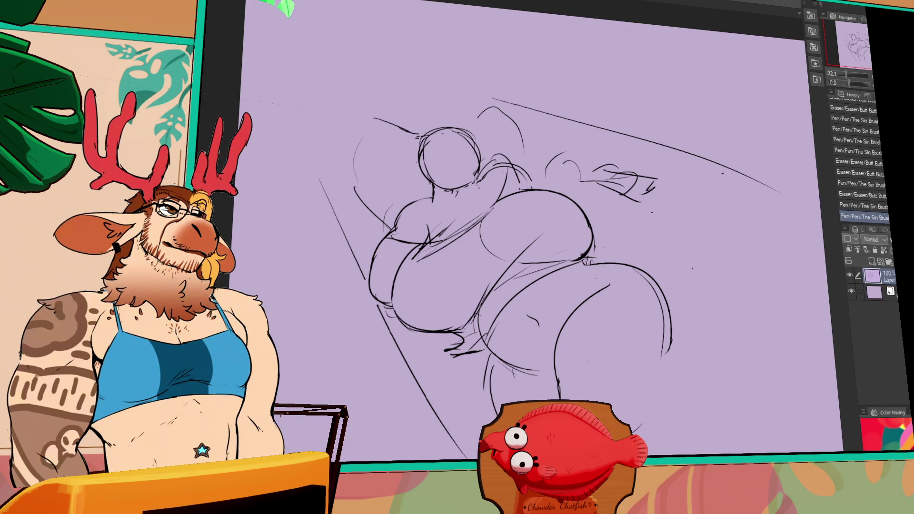
Redraw the leg line as a new curve, erase stray lines and add hip strokes.
drag(599, 245, 603, 234)
mouse_move(495, 359)
mouse_down()
mouse_move(507, 404)
mouse_move(466, 440)
mouse_up()
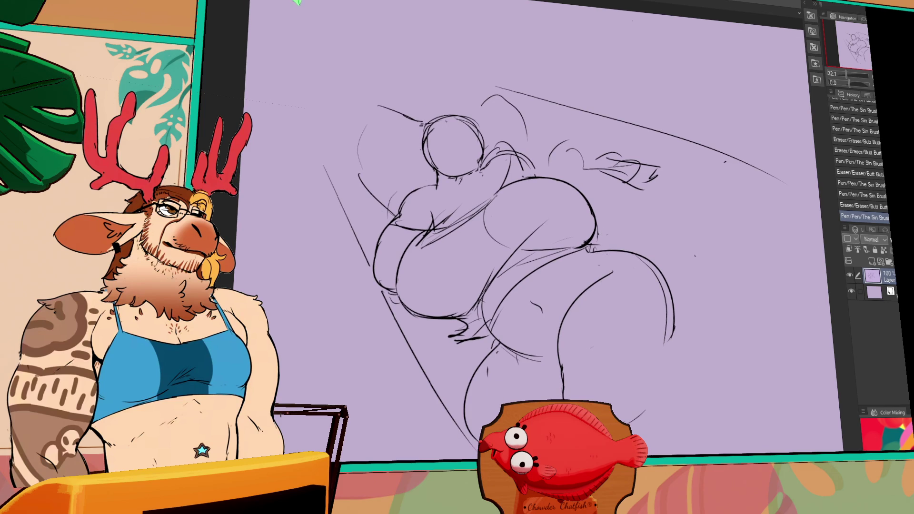
drag(626, 350, 613, 360)
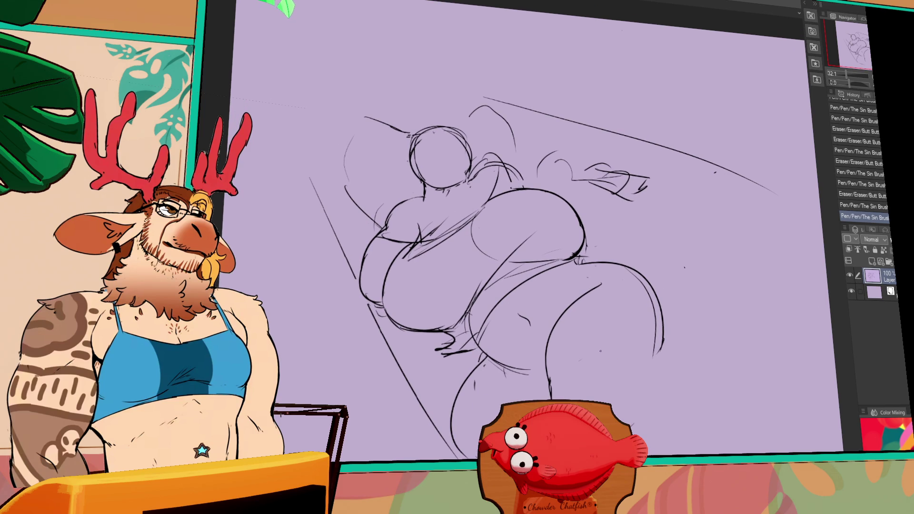
drag(614, 285, 607, 259)
drag(548, 395, 540, 347)
drag(566, 286, 554, 300)
mouse_move(571, 247)
mouse_down()
mouse_move(521, 376)
mouse_move(530, 386)
mouse_up()
Draw the curve down the back of the leg and refine the lower leg lines.
mouse_move(521, 343)
mouse_down()
mouse_move(533, 386)
mouse_move(566, 398)
mouse_up()
drag(571, 347, 562, 325)
drag(529, 367, 552, 383)
mouse_move(533, 364)
mouse_down()
mouse_move(545, 378)
mouse_move(538, 399)
mouse_move(533, 387)
mouse_move(543, 398)
mouse_up()
drag(526, 371, 537, 393)
drag(531, 381, 542, 397)
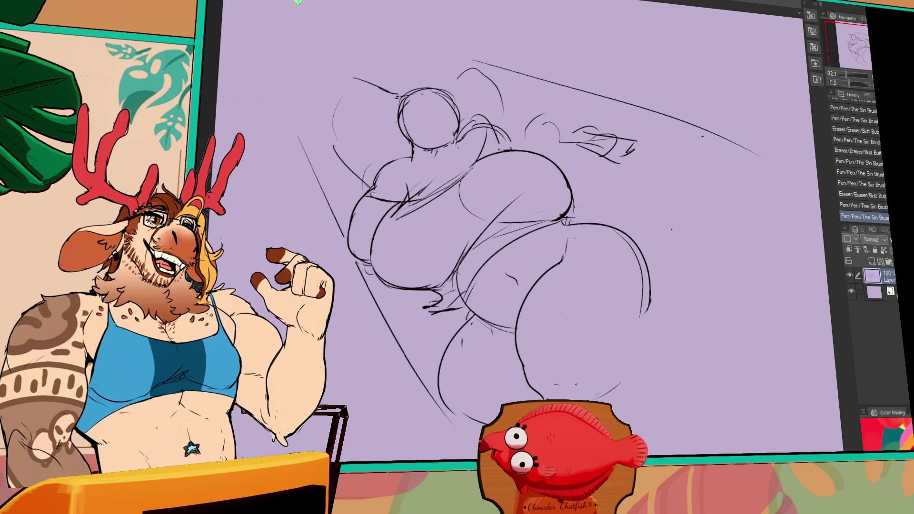
drag(571, 362, 557, 383)
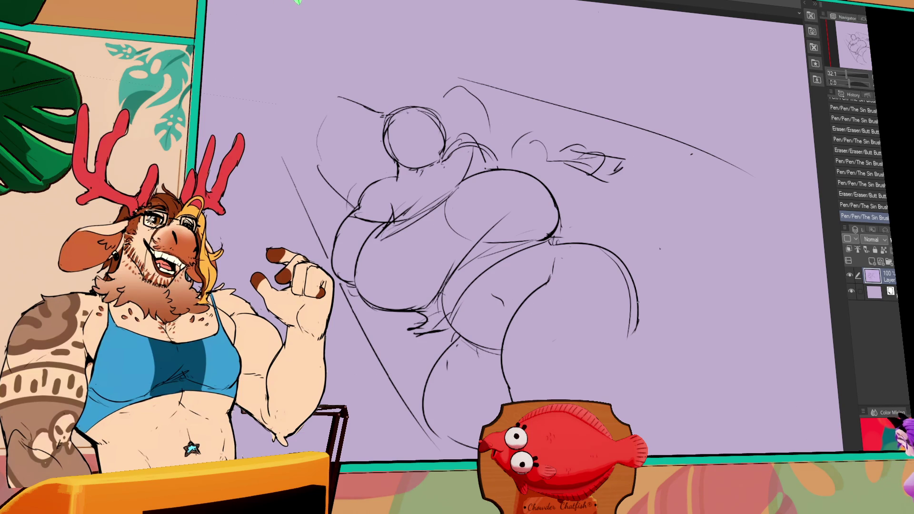
Erase the old tail and touch up where the hip meets the leg.
drag(626, 333, 630, 342)
drag(632, 310, 636, 315)
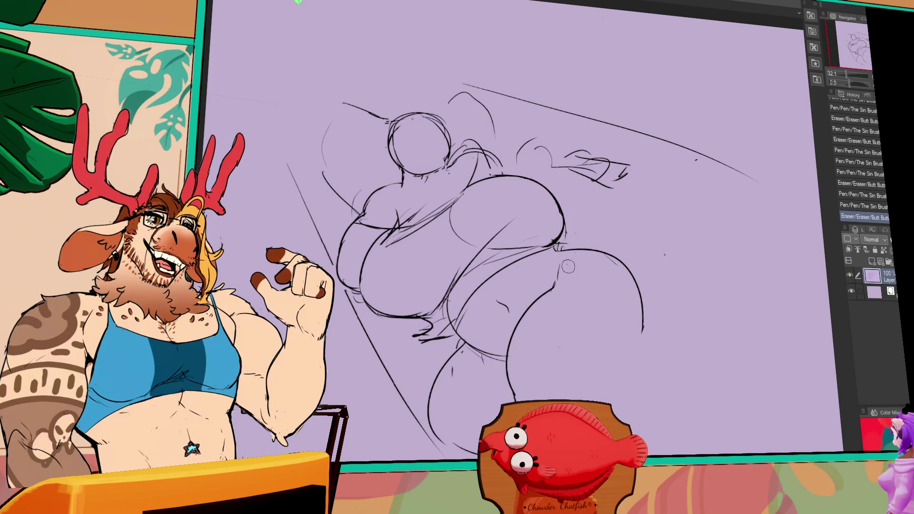
drag(559, 252, 552, 248)
drag(624, 291, 619, 299)
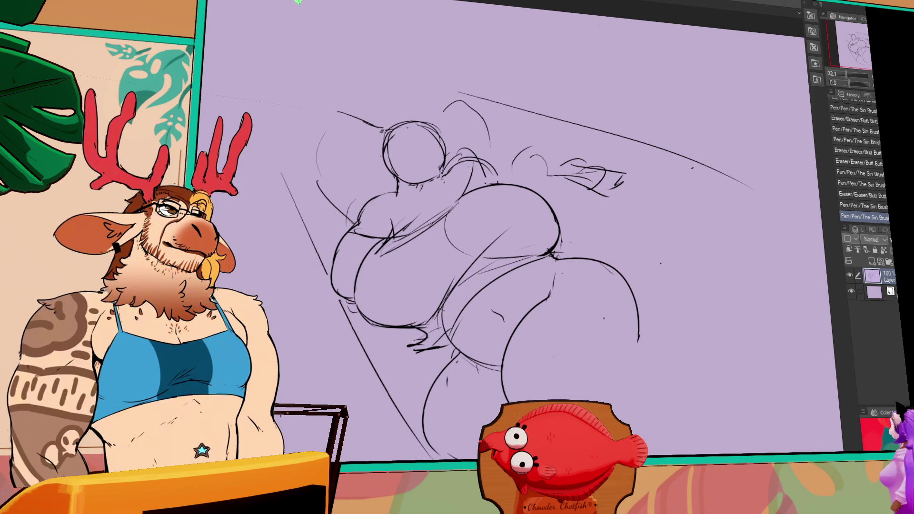
drag(680, 327, 676, 309)
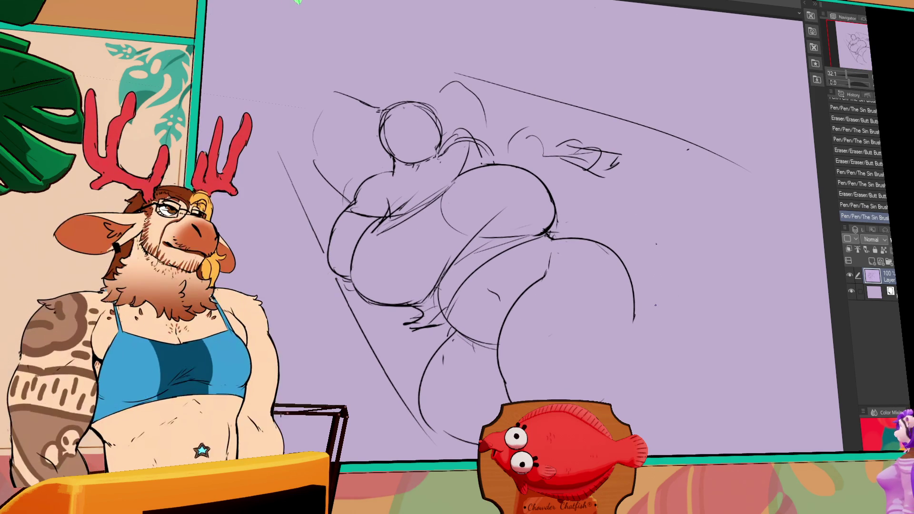
drag(731, 325, 727, 313)
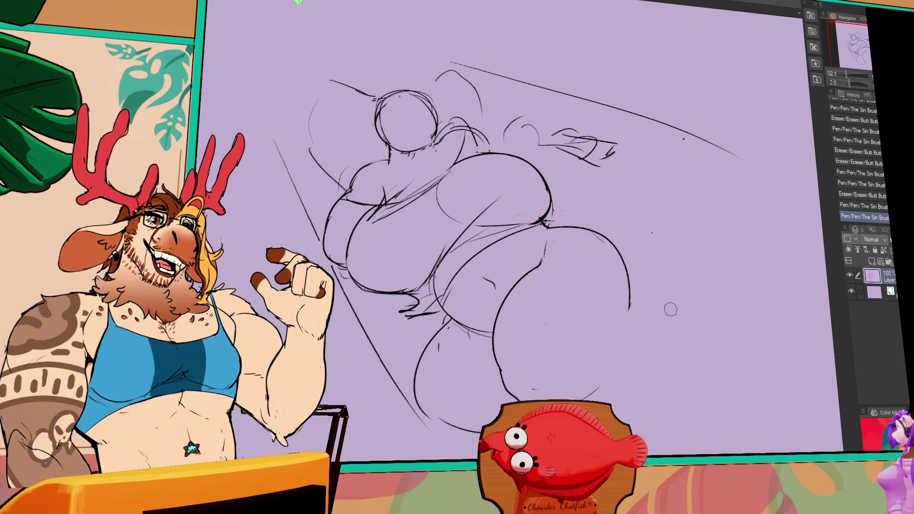
Erase the old hip curve and redraw the hip as a new arc.
drag(623, 282, 600, 249)
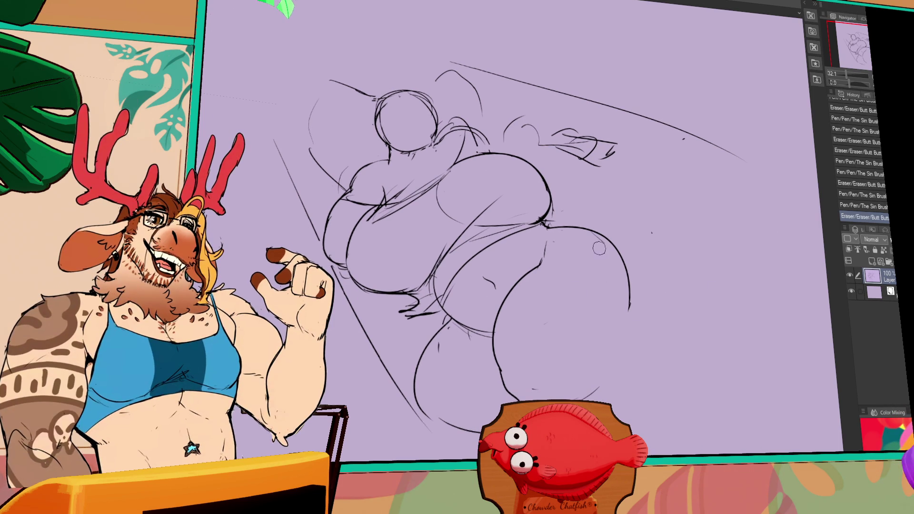
mouse_move(627, 307)
mouse_down()
mouse_move(614, 245)
mouse_move(622, 327)
mouse_up()
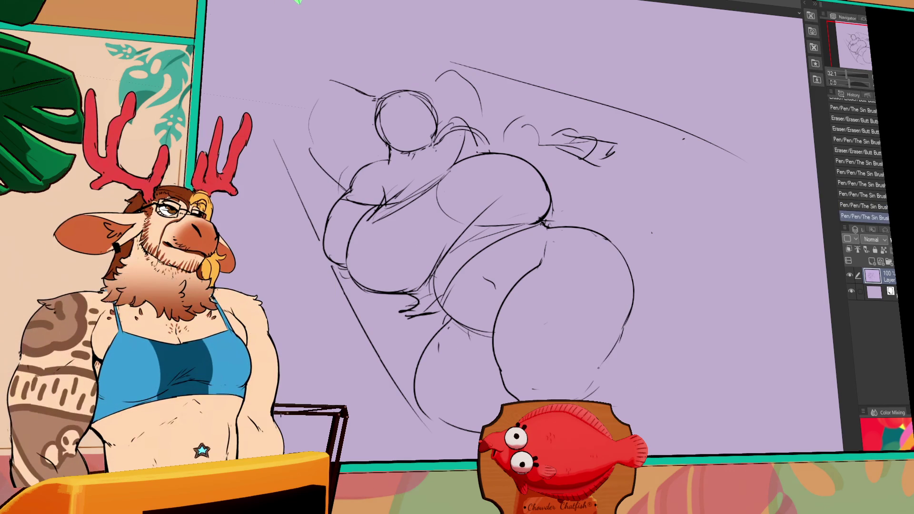
drag(580, 357, 668, 359)
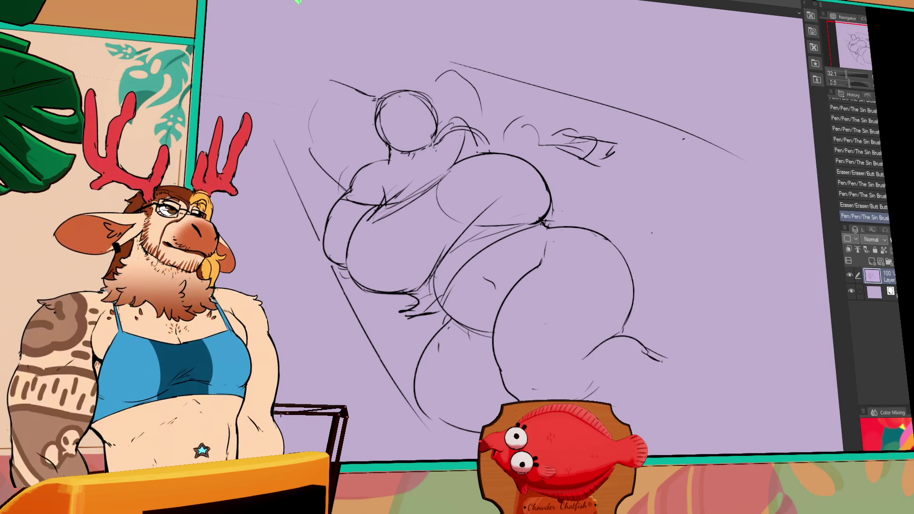
mouse_move(633, 325)
mouse_down()
mouse_move(621, 339)
mouse_move(641, 315)
mouse_up()
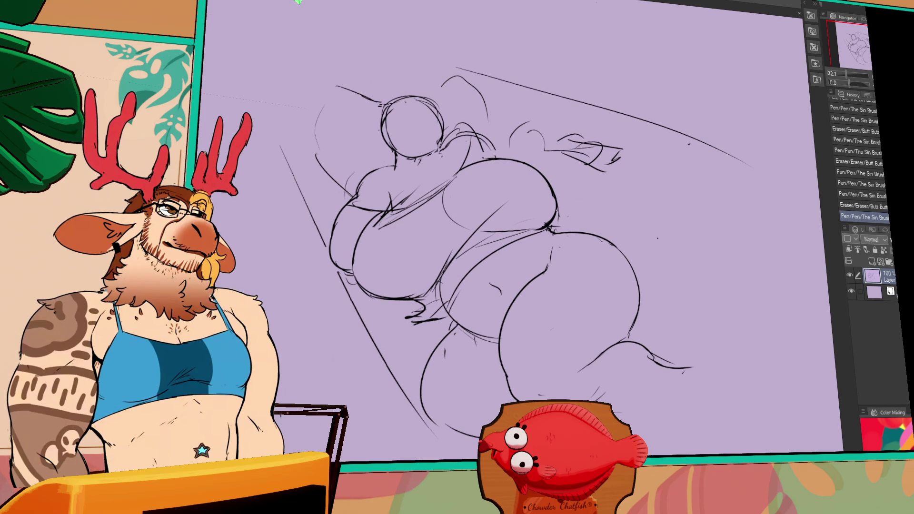
mouse_move(592, 177)
mouse_down()
mouse_move(532, 153)
mouse_move(646, 172)
mouse_move(625, 205)
mouse_up()
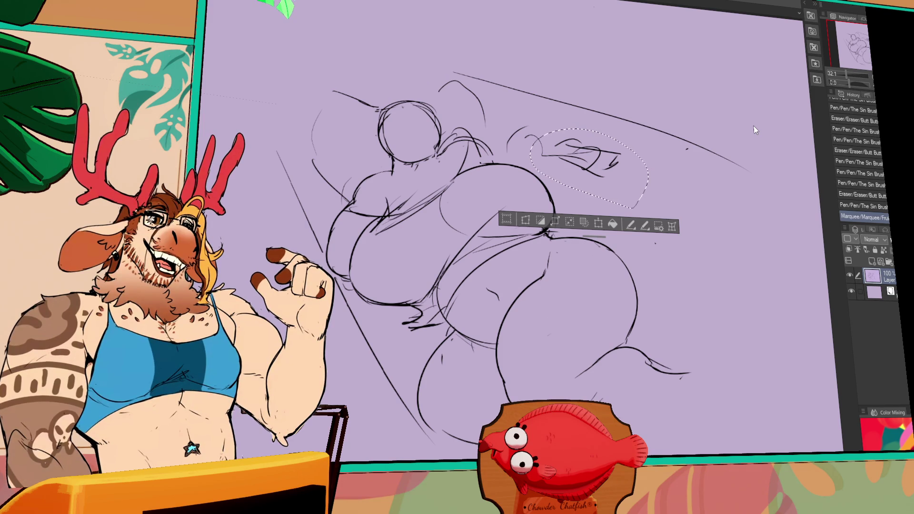
Move the selected upper-right strokes down and to the right, then deselect.
scroll(666, 238, down, 1)
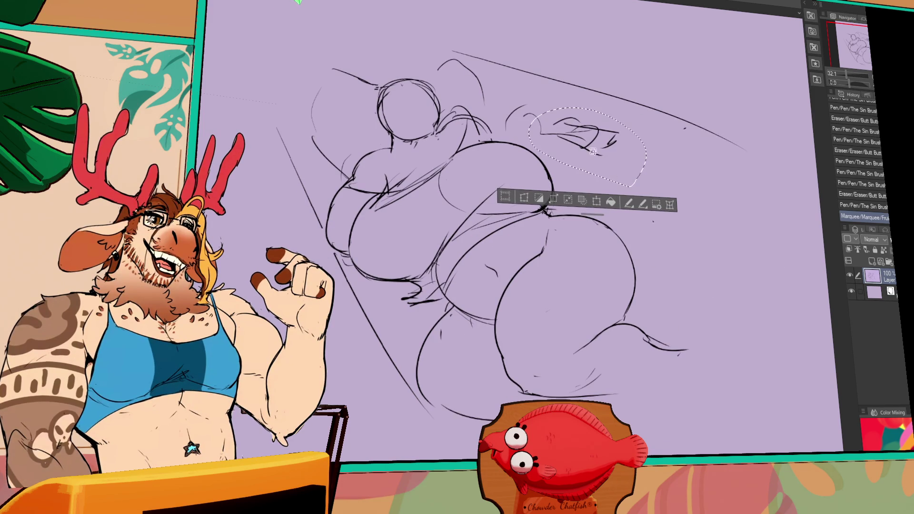
drag(612, 154, 635, 176)
key(ctrl+d)
Erase stray lines near the head and around the neck.
drag(500, 177, 458, 139)
drag(584, 124, 581, 129)
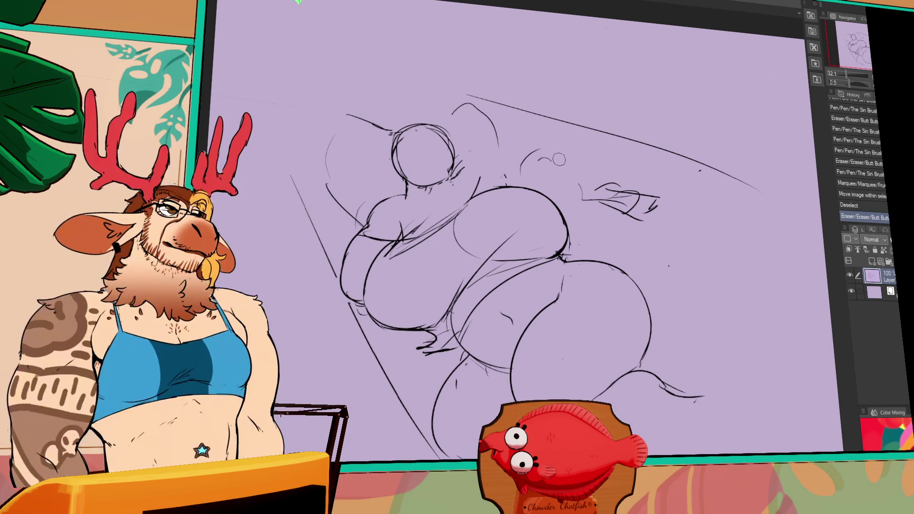
drag(464, 164, 454, 174)
drag(462, 162, 457, 172)
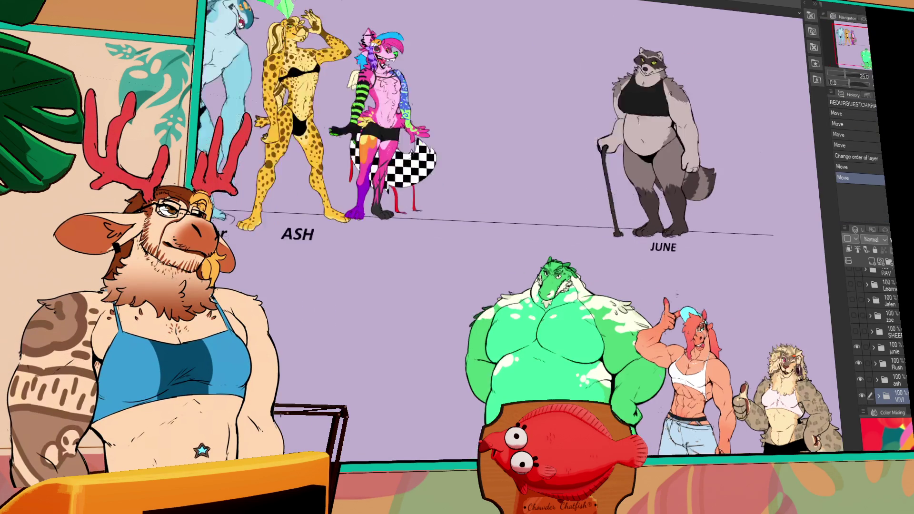
scroll(767, 133, up, 3)
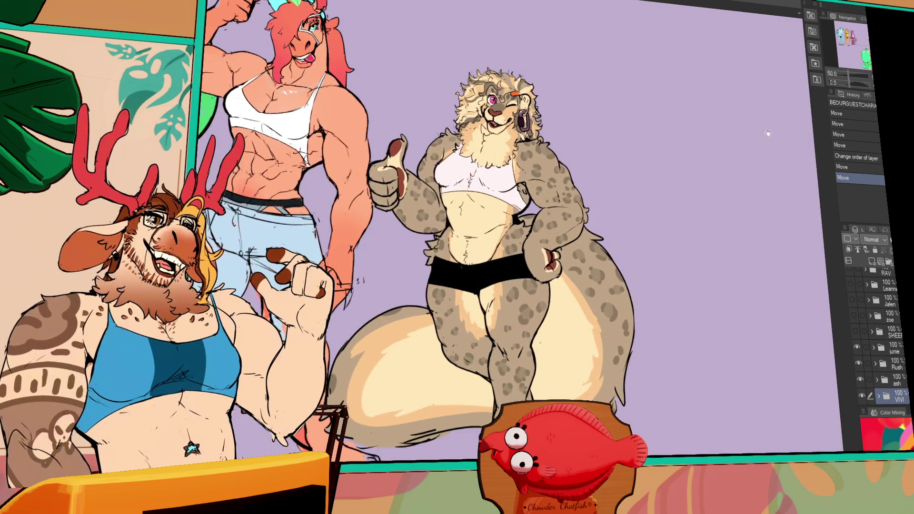
mouse_move(767, 134)
mouse_down()
mouse_move(765, 121)
mouse_move(756, 140)
mouse_move(768, 115)
mouse_move(750, 149)
mouse_up()
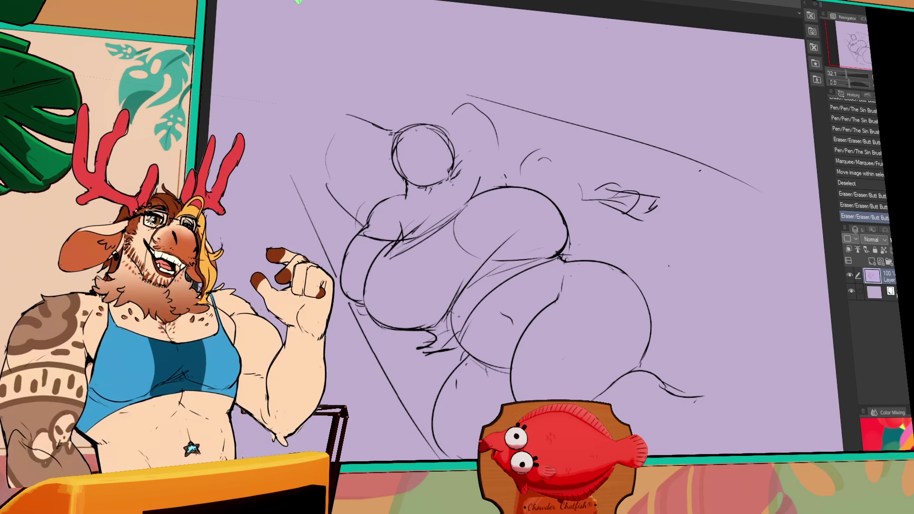
Rework and redraw the strokes along the figure's hip.
mouse_move(434, 316)
mouse_down()
mouse_move(457, 281)
mouse_move(437, 315)
mouse_up()
drag(443, 283, 445, 336)
mouse_move(450, 334)
mouse_down()
mouse_move(421, 347)
mouse_move(440, 349)
mouse_up()
mouse_move(422, 355)
mouse_down()
mouse_move(478, 311)
mouse_move(457, 326)
mouse_move(460, 292)
mouse_up()
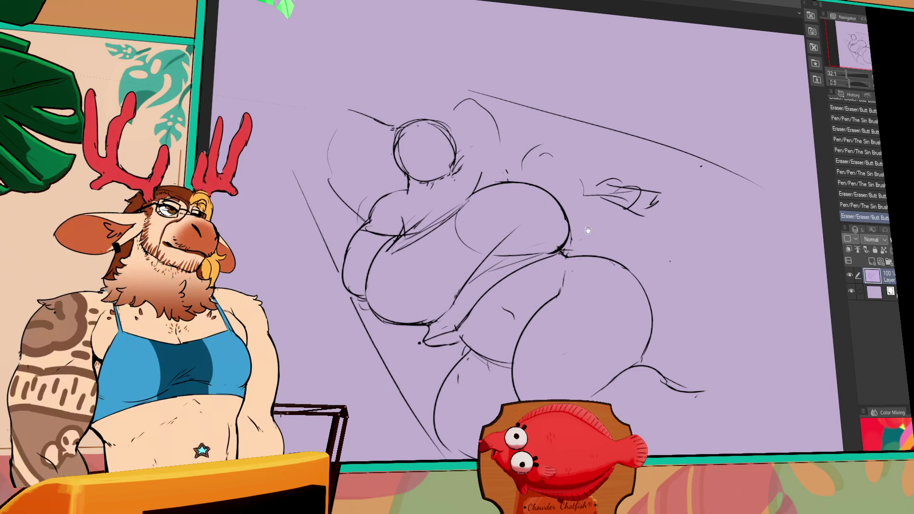
drag(558, 221, 538, 235)
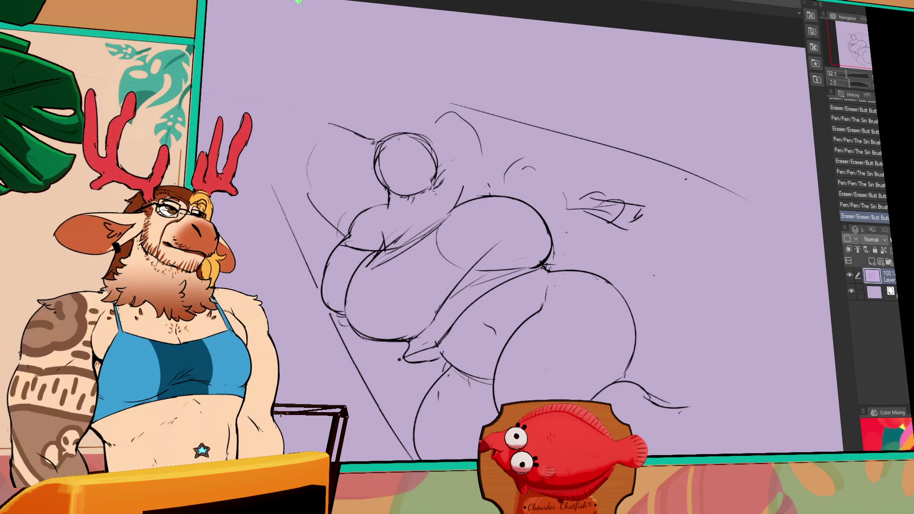
Erase small marks and add faint, refined strokes along the belly.
drag(555, 249, 560, 246)
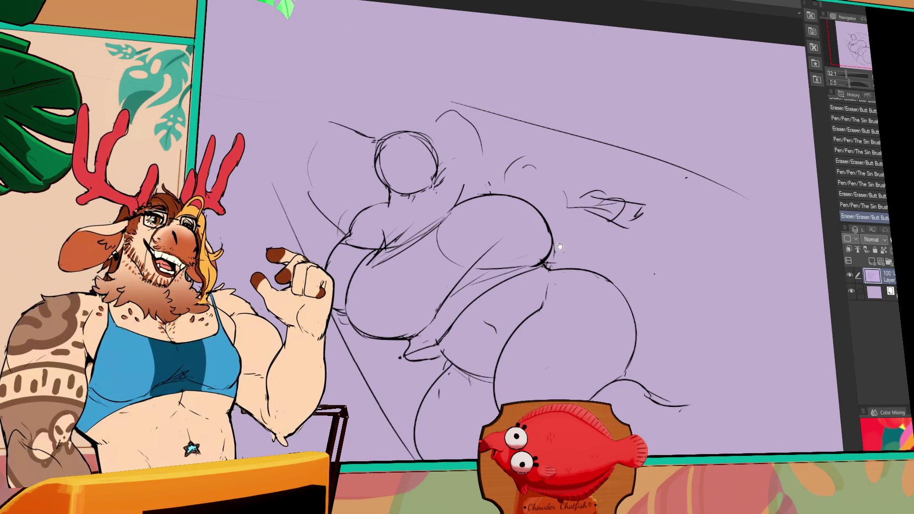
drag(537, 281, 556, 264)
click(452, 307)
drag(479, 287, 515, 287)
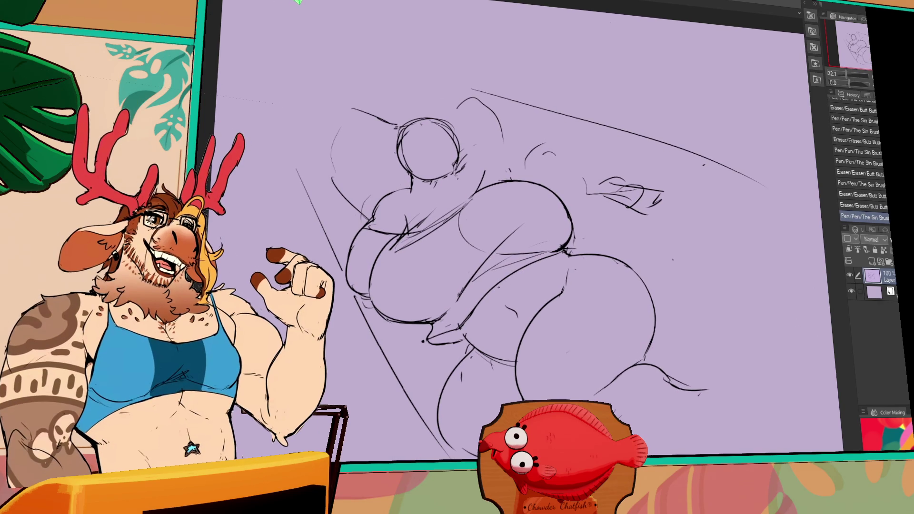
mouse_move(440, 320)
mouse_down()
mouse_move(457, 305)
mouse_move(467, 314)
mouse_move(545, 257)
mouse_up()
drag(506, 291, 519, 279)
drag(443, 321, 458, 337)
drag(502, 218, 509, 224)
Roughly redraw the head circle and add small touch-up strokes on the body.
mouse_move(400, 138)
mouse_down()
mouse_move(436, 191)
mouse_move(457, 181)
mouse_up()
mouse_move(421, 123)
mouse_down()
mouse_move(455, 143)
mouse_move(384, 157)
mouse_move(450, 177)
mouse_up()
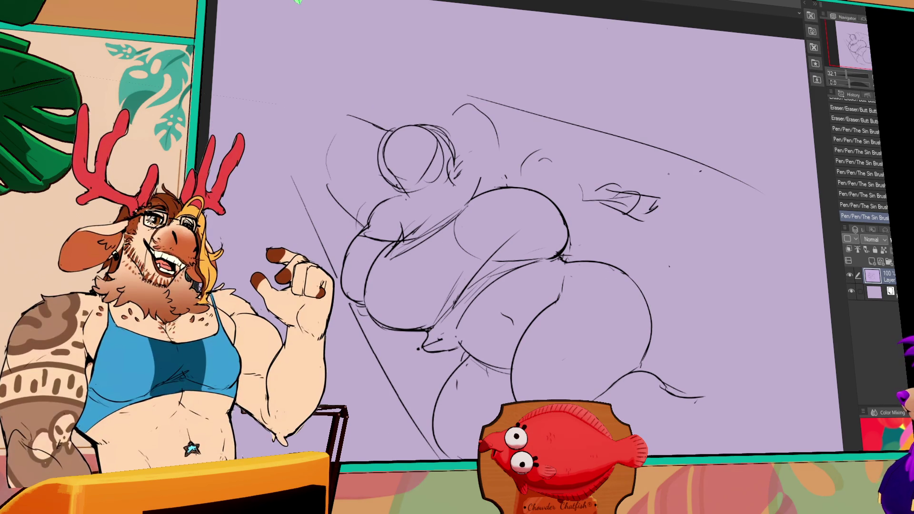
click(585, 249)
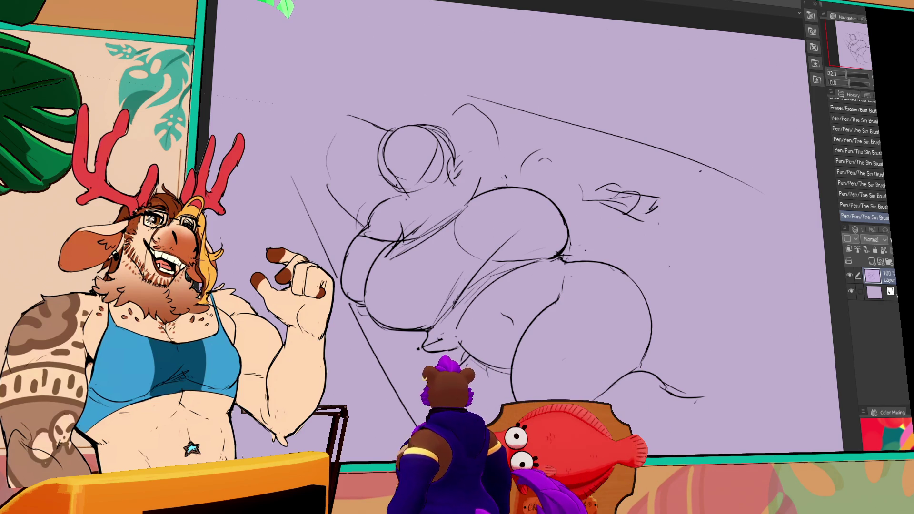
scroll(502, 257, down, 1)
drag(473, 335, 478, 338)
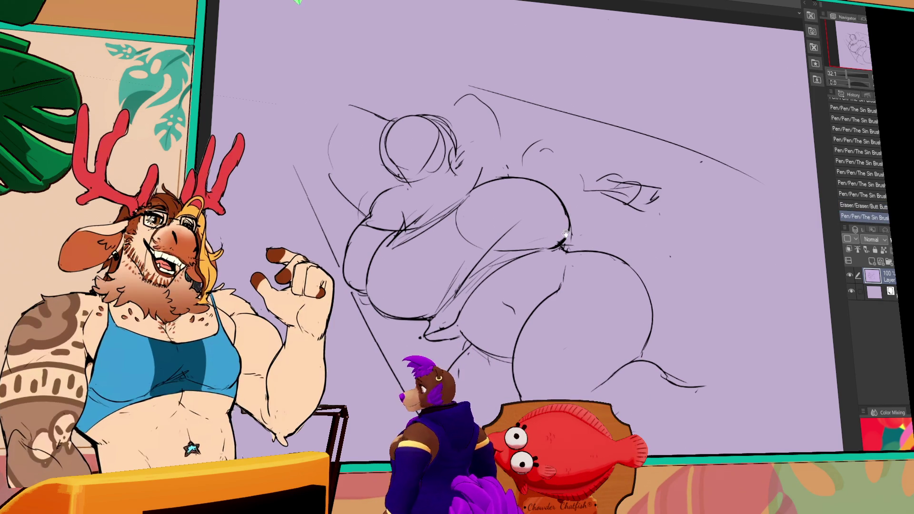
scroll(501, 257, down, 3)
drag(507, 265, 509, 273)
scroll(505, 228, up, 1)
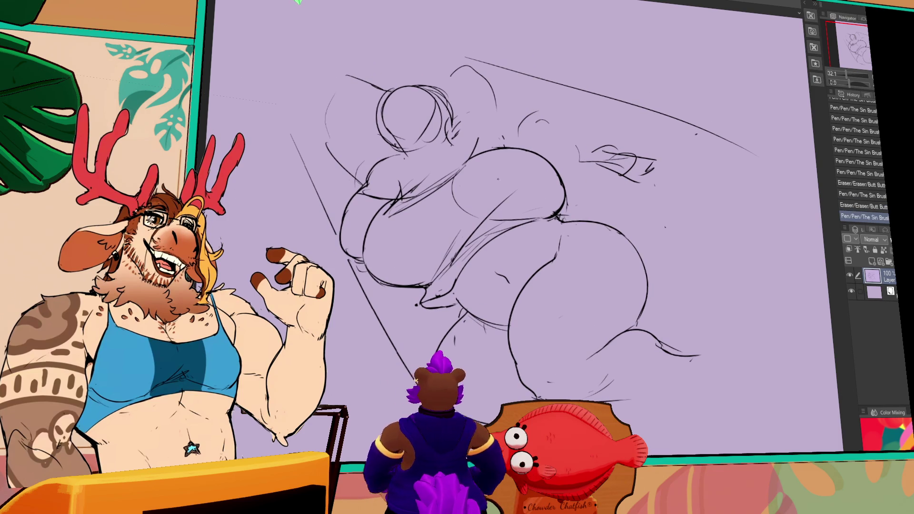
mouse_move(462, 302)
mouse_down()
mouse_move(486, 331)
mouse_move(483, 321)
mouse_up()
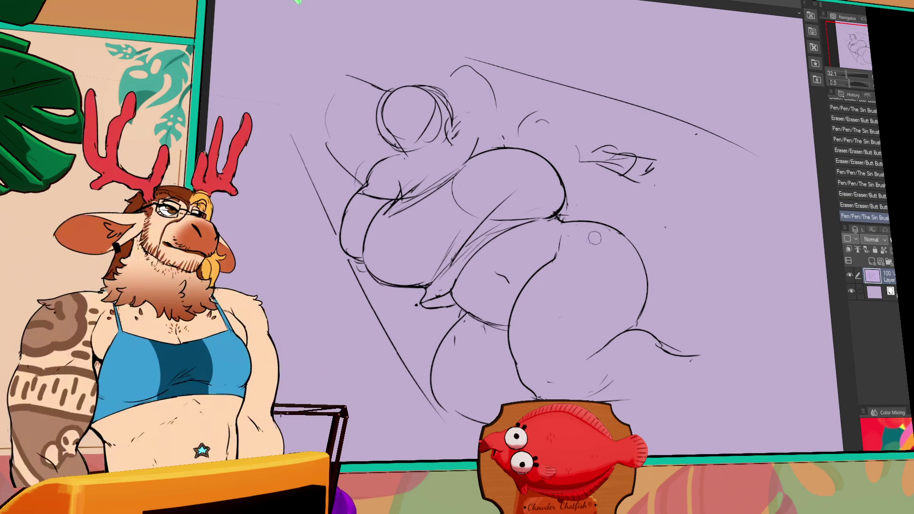
Darken the belly and hip contour and rework the top of the head circle.
drag(562, 219, 635, 257)
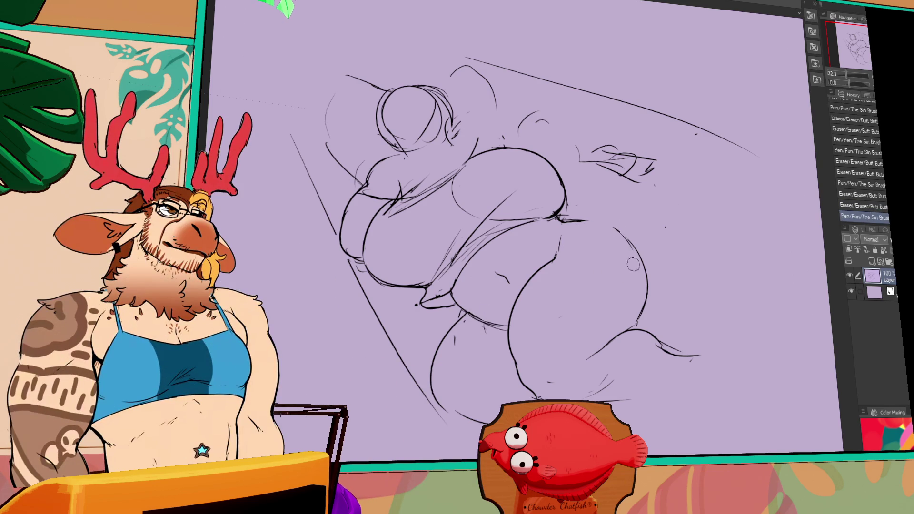
drag(580, 246, 585, 259)
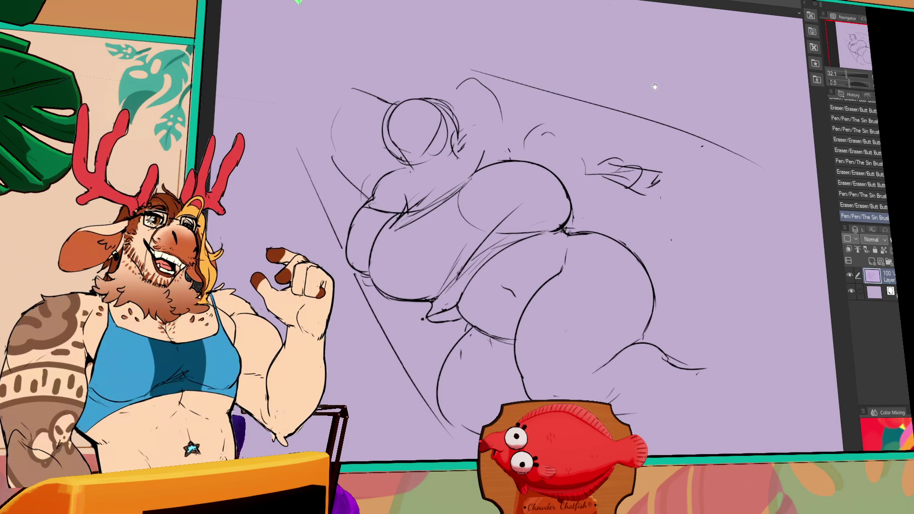
drag(654, 86, 662, 125)
mouse_move(486, 241)
mouse_down()
mouse_move(455, 222)
mouse_move(442, 240)
mouse_move(452, 226)
mouse_up()
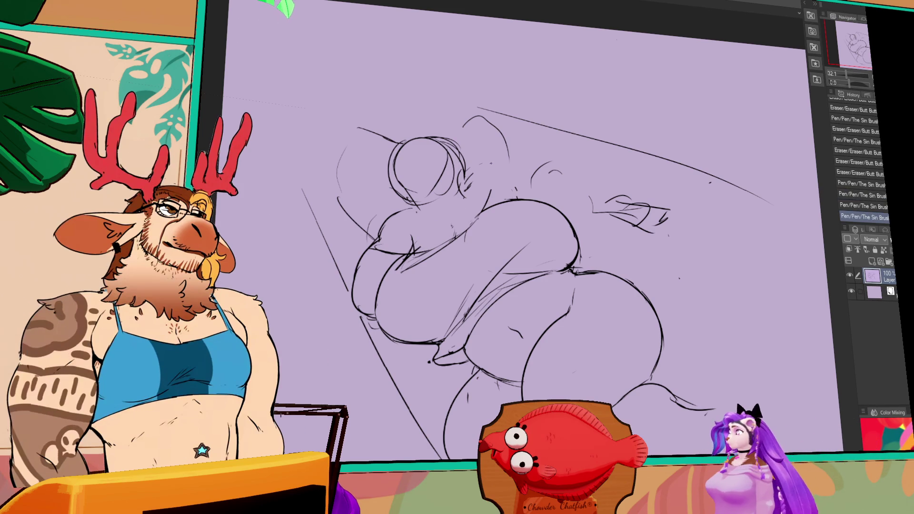
mouse_move(395, 157)
mouse_down()
mouse_move(414, 198)
mouse_move(445, 138)
mouse_move(447, 171)
mouse_move(422, 167)
mouse_up()
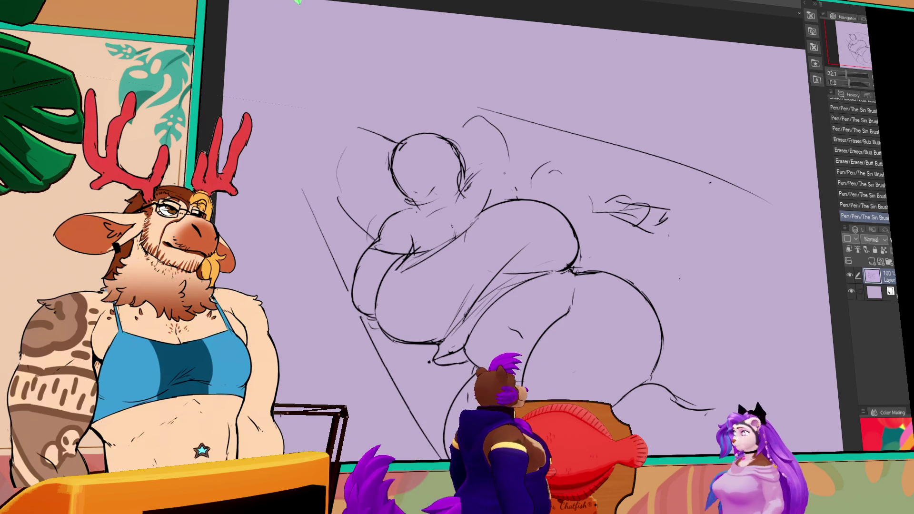
key(ctrl+z)
Sketch strokes across the back and shoulder and redraw the leg lines.
mouse_move(490, 173)
mouse_down()
mouse_move(571, 186)
mouse_move(543, 183)
mouse_move(537, 169)
mouse_move(614, 212)
mouse_up()
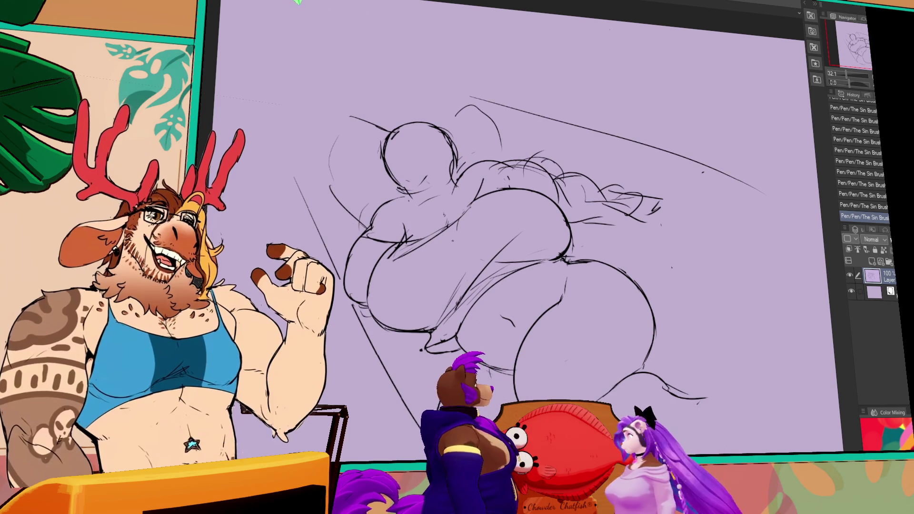
drag(473, 335, 492, 353)
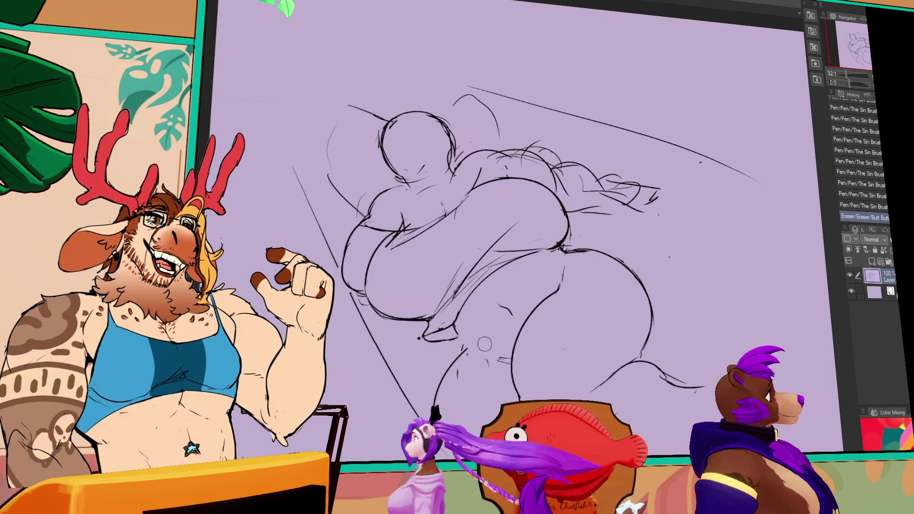
drag(678, 381, 704, 388)
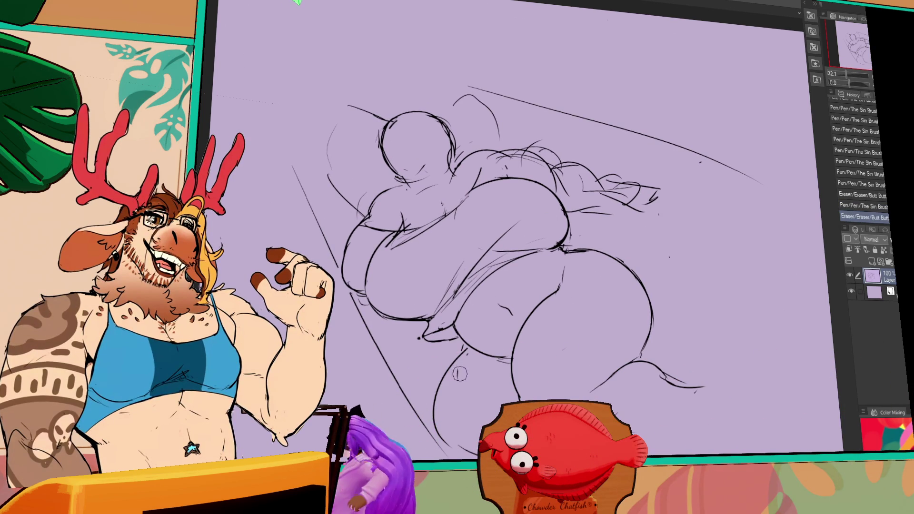
drag(457, 363, 443, 409)
mouse_move(469, 347)
mouse_down()
mouse_move(455, 369)
mouse_move(441, 450)
mouse_move(443, 378)
mouse_up()
key(ctrl+z)
drag(452, 441, 440, 459)
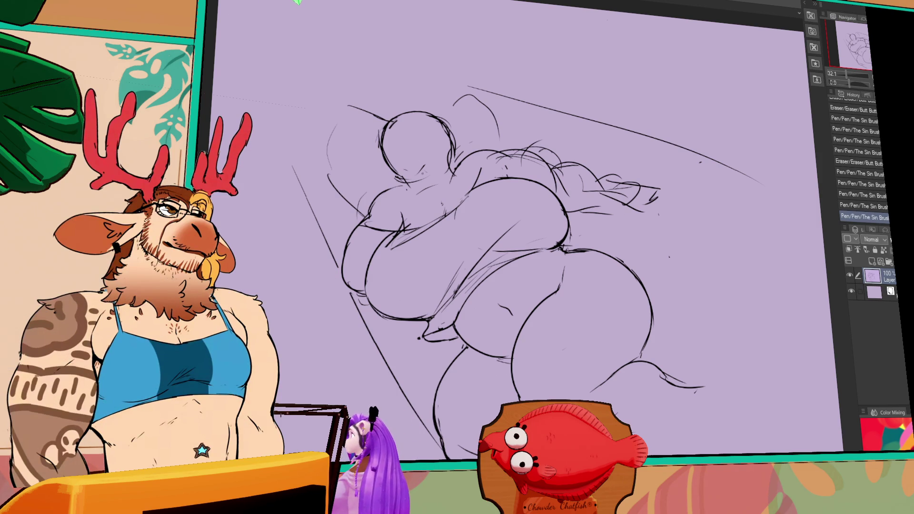
Draw a vertical guide line through the head and sketch hair strokes.
drag(405, 118, 418, 155)
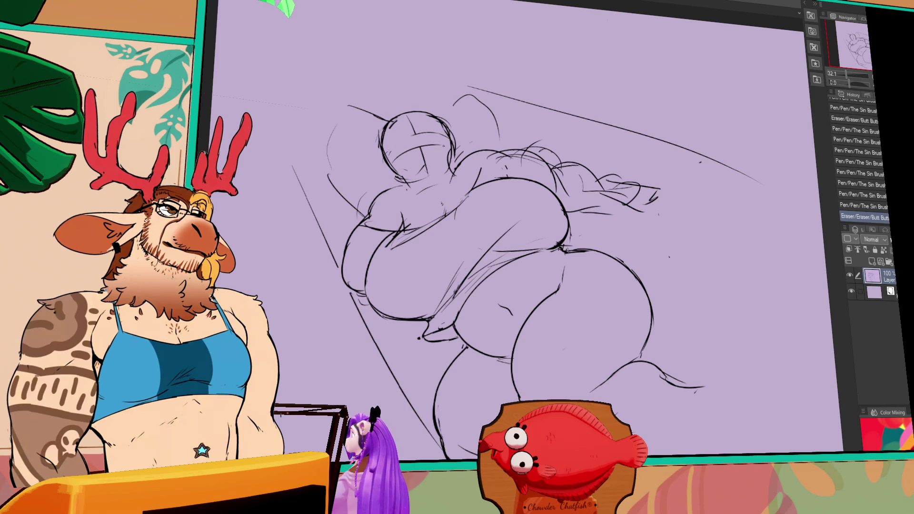
drag(418, 118, 423, 178)
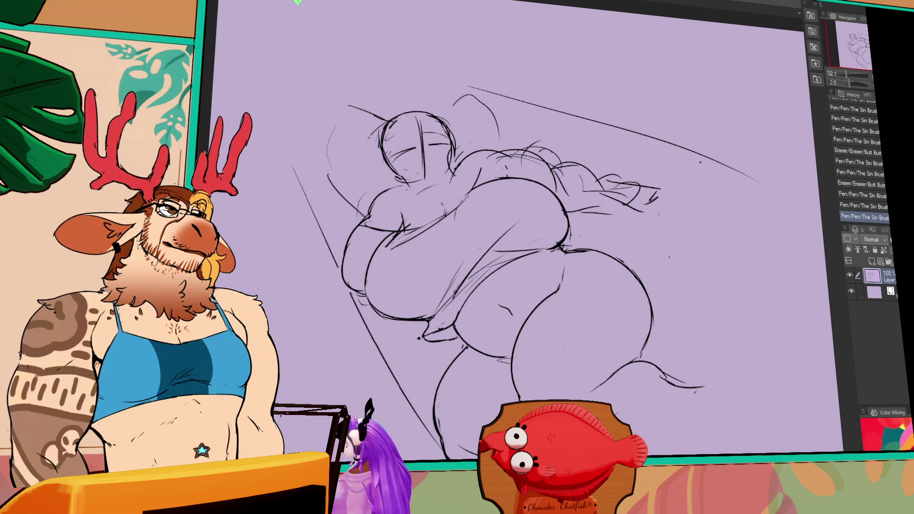
mouse_move(412, 110)
mouse_down()
mouse_move(421, 118)
mouse_move(394, 156)
mouse_up()
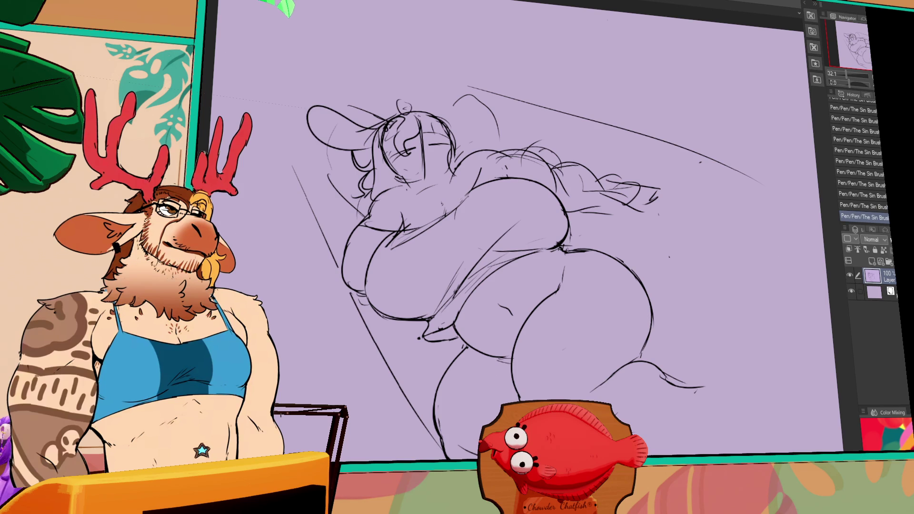
Replace the ear loop atop the head with a newly shaped ear.
key(ctrl+z)
drag(396, 110, 436, 114)
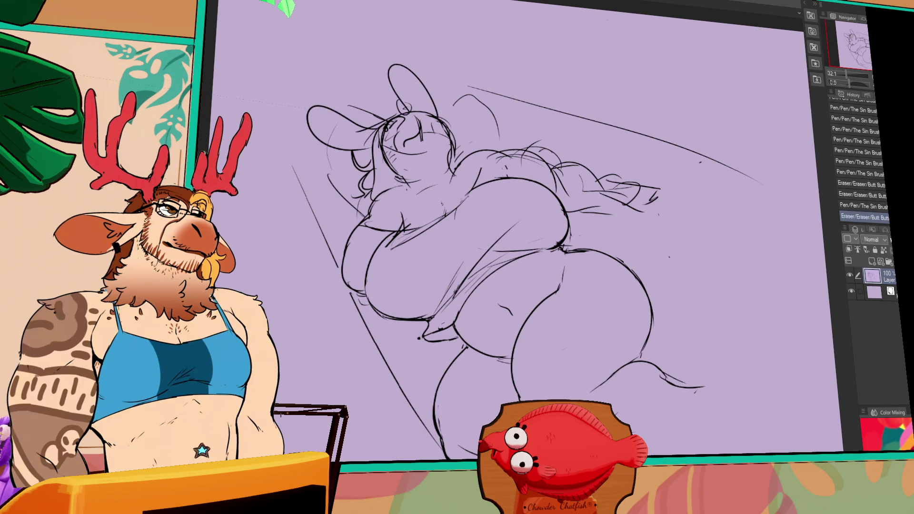
drag(610, 154, 611, 144)
Redraw the breast and upper chest outline and sketch the left arm.
drag(376, 286, 399, 297)
mouse_move(371, 290)
mouse_down()
mouse_move(400, 307)
mouse_move(370, 292)
mouse_move(352, 250)
mouse_up()
drag(380, 205, 405, 185)
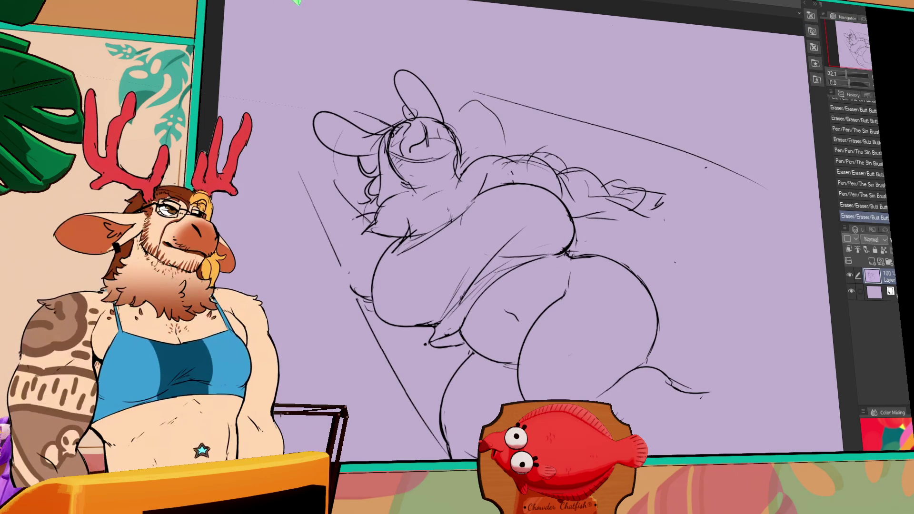
drag(316, 191, 319, 257)
drag(312, 200, 314, 247)
drag(309, 190, 314, 255)
Draw closed-line eyes, add a chin stroke and retouch small face strokes.
mouse_move(395, 157)
mouse_down()
mouse_move(441, 152)
mouse_move(431, 146)
mouse_move(423, 164)
mouse_move(444, 148)
mouse_move(451, 160)
mouse_up()
drag(428, 196, 457, 188)
drag(445, 155, 461, 166)
drag(407, 135, 428, 140)
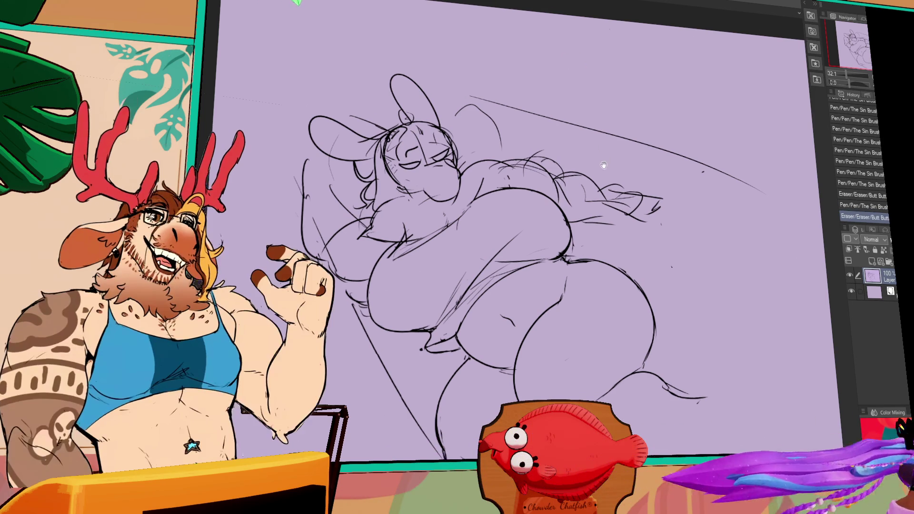
Extend the right-hand curve downward toward the lower right.
drag(573, 181, 561, 185)
drag(523, 238, 464, 136)
drag(800, 331, 791, 388)
Draw a long sweeping tail curve below the body and shape its tip.
key(ctrl+z)
drag(595, 264, 755, 314)
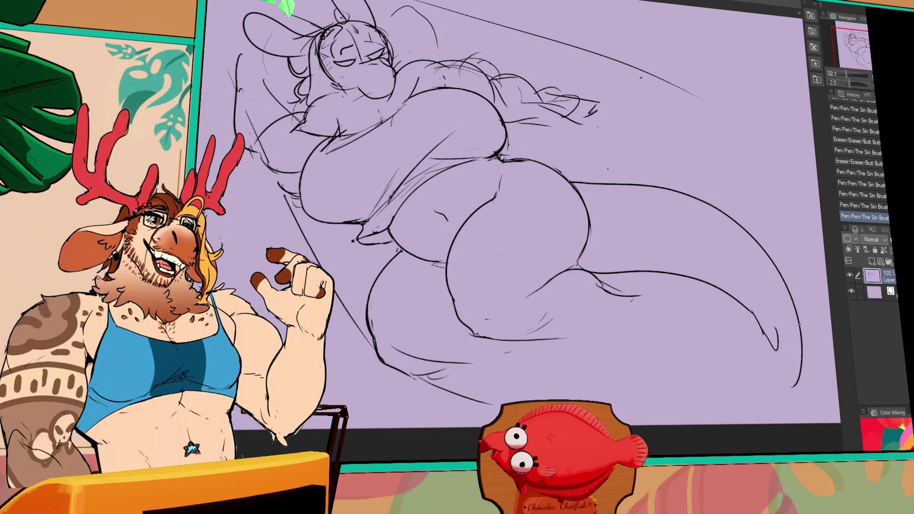
mouse_move(551, 200)
mouse_down()
mouse_move(587, 262)
mouse_move(499, 219)
mouse_up()
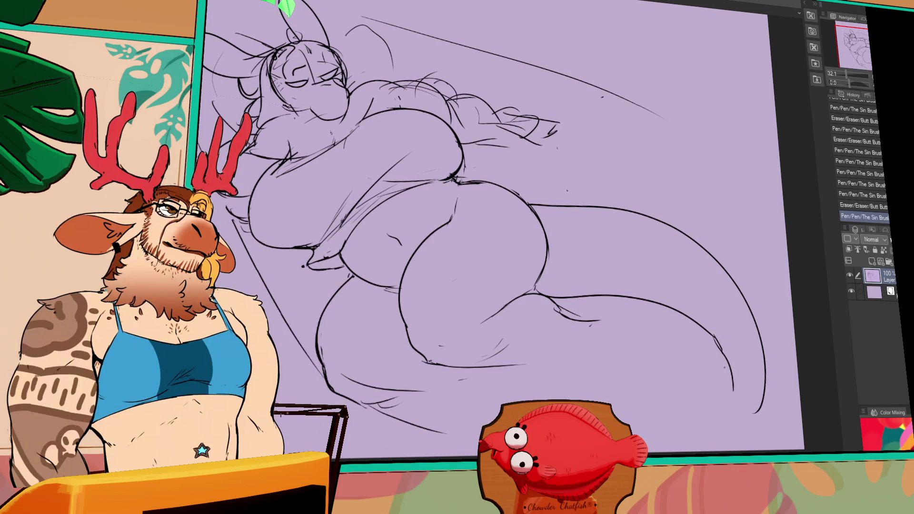
drag(735, 374, 745, 394)
drag(754, 357, 737, 402)
drag(764, 329, 762, 351)
mouse_move(593, 284)
mouse_down()
mouse_move(644, 326)
mouse_move(664, 309)
mouse_up()
Draw a longer bottom line for the leg and outline the foot.
drag(531, 387, 648, 380)
click(642, 369)
key(ctrl+d)
drag(562, 383, 693, 379)
drag(595, 388, 608, 387)
drag(550, 387, 659, 381)
mouse_move(631, 333)
mouse_down()
mouse_move(704, 366)
mouse_move(659, 335)
mouse_move(675, 324)
mouse_move(708, 365)
mouse_up()
drag(699, 358, 709, 365)
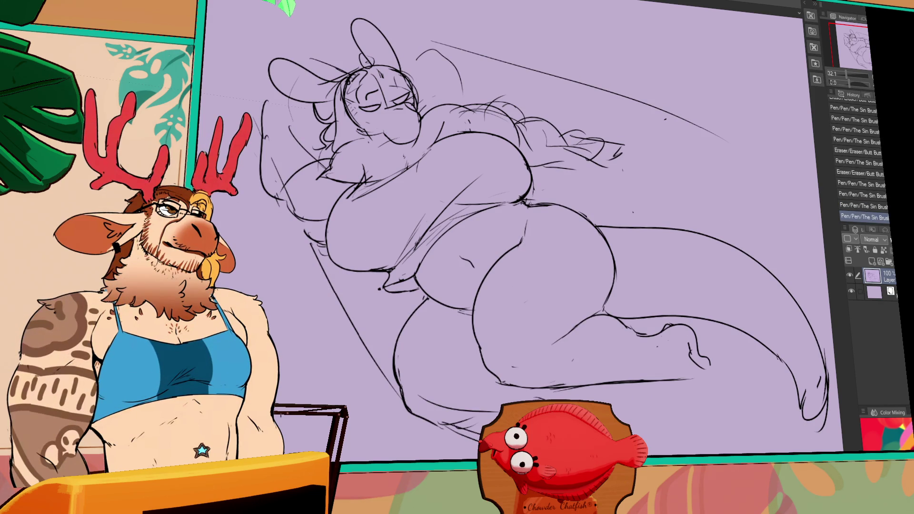
Shift the sketch down and left, then redraw the face with nose and eye strokes.
mouse_move(405, 107)
mouse_down()
mouse_move(376, 131)
mouse_move(386, 135)
mouse_move(349, 132)
mouse_up()
mouse_move(351, 120)
mouse_down()
mouse_move(352, 133)
mouse_move(358, 125)
mouse_up()
drag(404, 143, 412, 145)
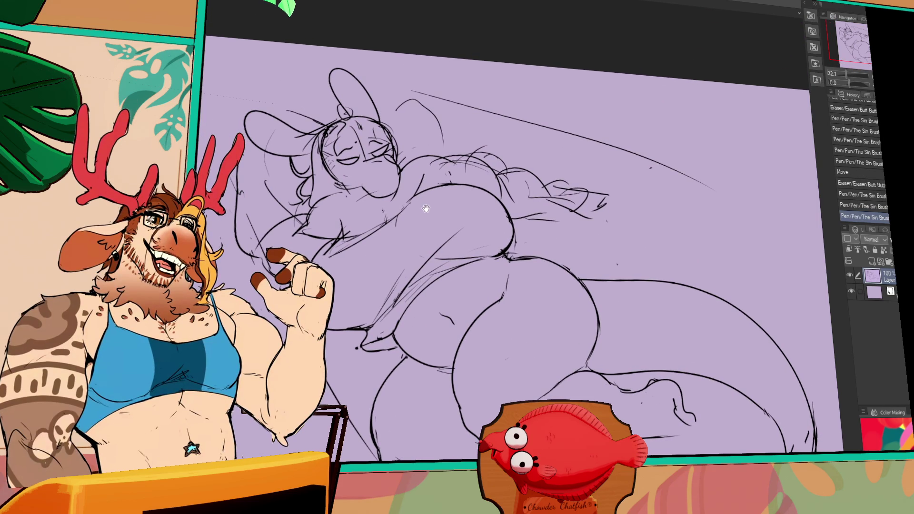
drag(426, 205, 431, 211)
drag(353, 164, 361, 173)
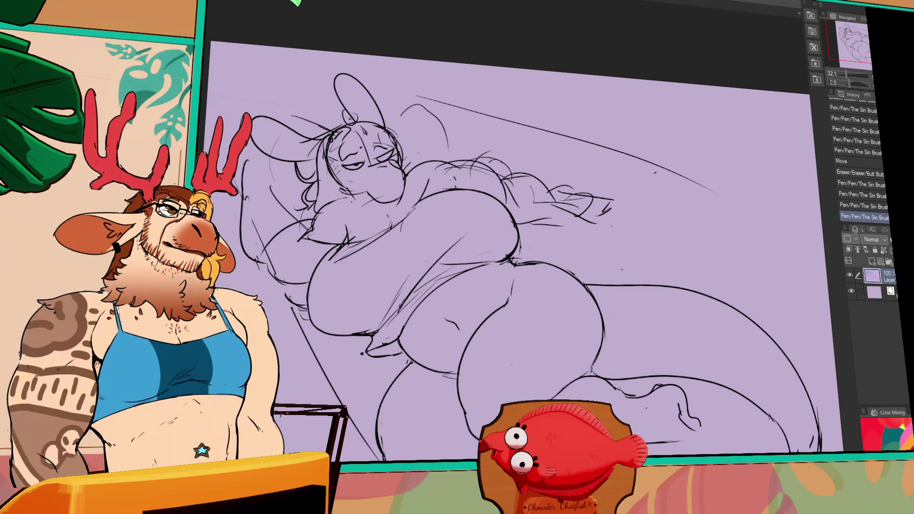
key(ctrl+z)
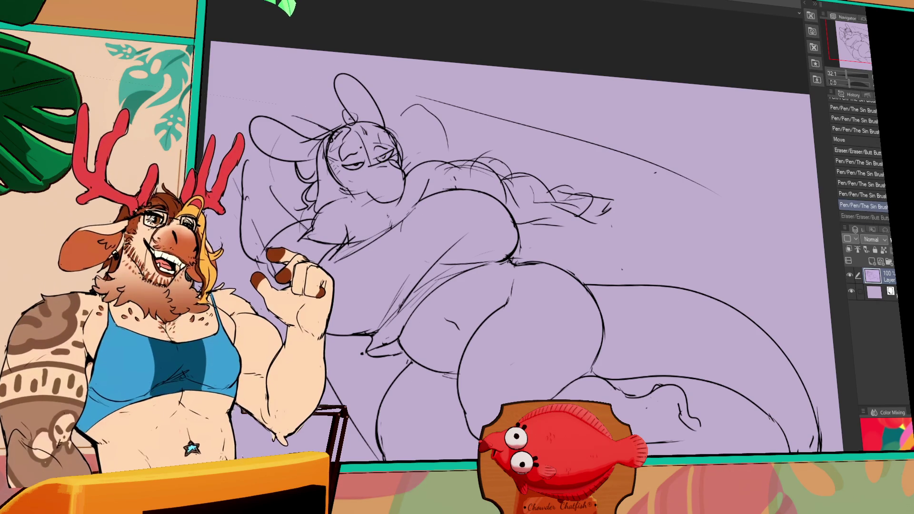
drag(421, 183, 441, 222)
drag(348, 208, 355, 217)
drag(346, 209, 356, 218)
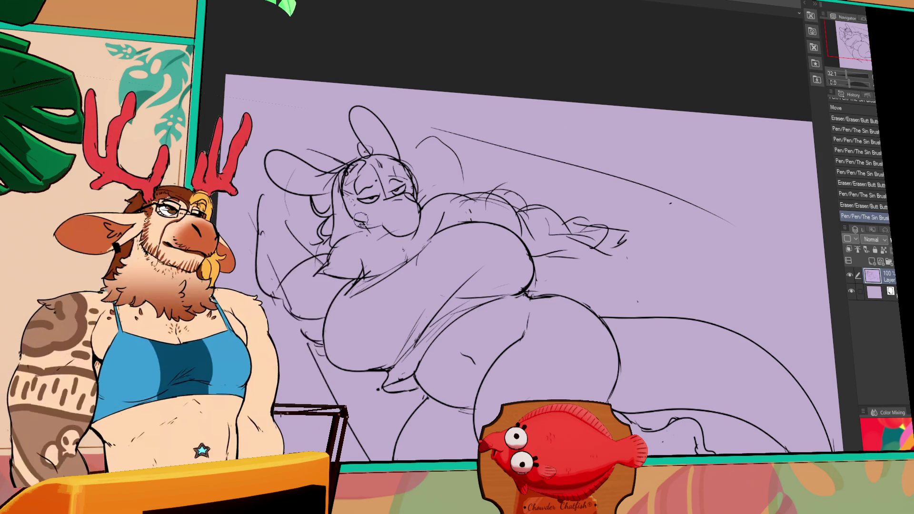
Draw a darker hip curve and erase the doubled strokes.
drag(595, 301, 599, 276)
mouse_move(528, 270)
mouse_down()
mouse_move(614, 290)
mouse_move(618, 333)
mouse_up()
drag(540, 270, 593, 318)
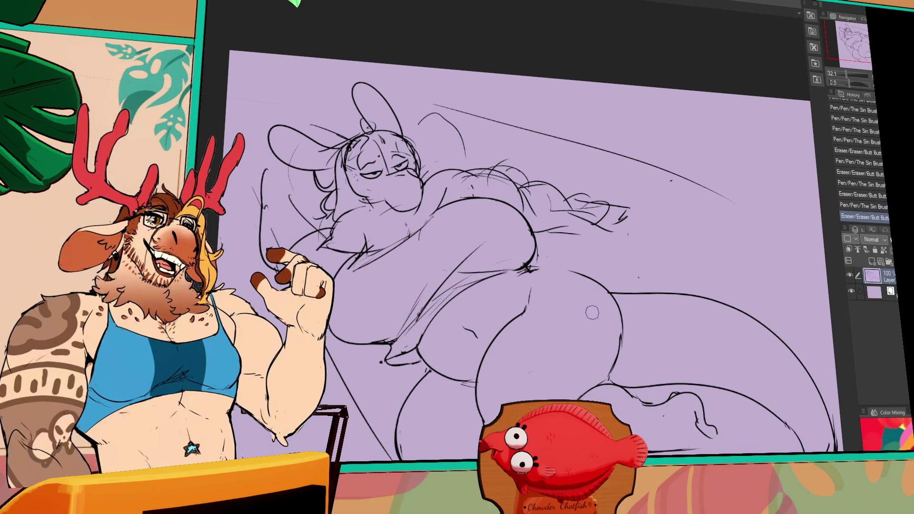